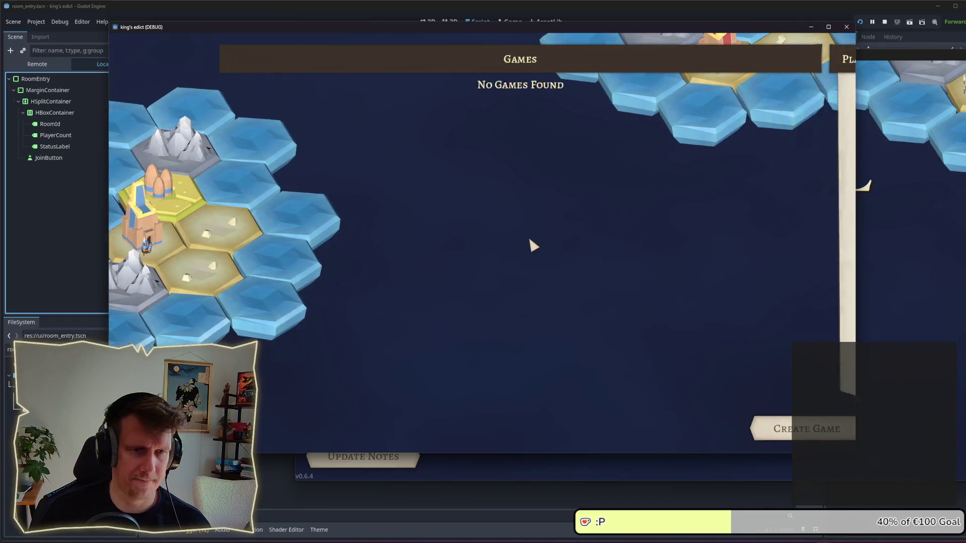
- Create a new game from the Multiplayer lobby in the first client
{"action": "left_click", "coordinate": [779, 415]}
{"action": "left_click", "coordinate": [780, 415]}
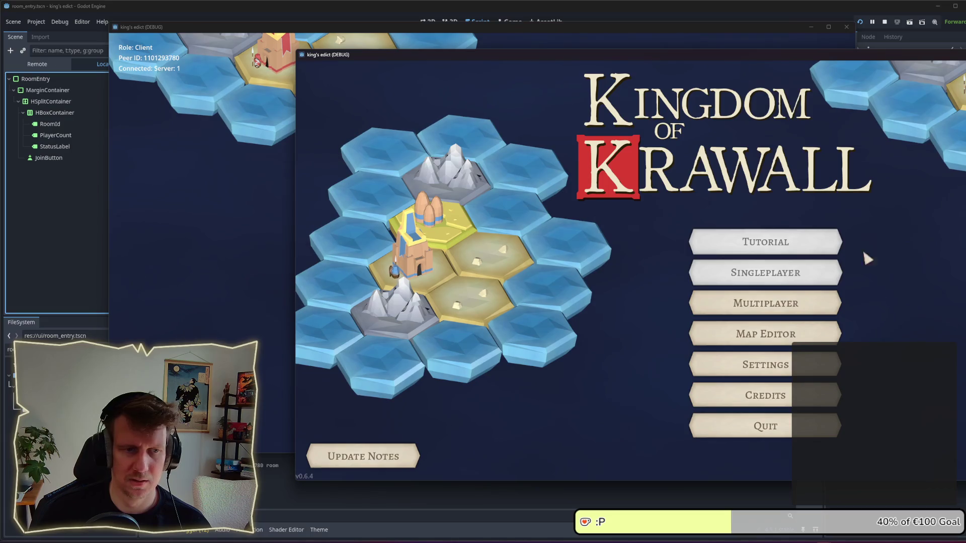
{"action": "left_click", "coordinate": [233, 252]}
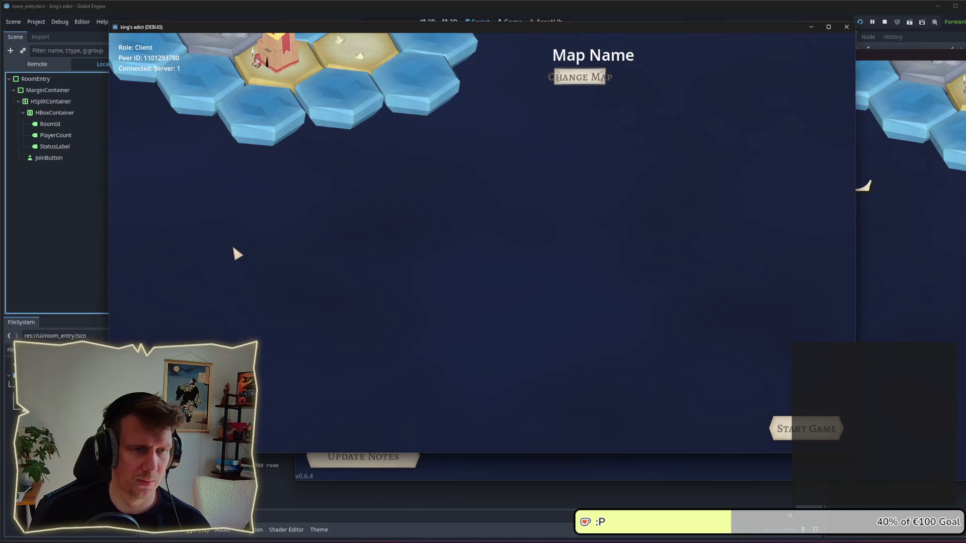
{"action": "left_click", "coordinate": [579, 80]}
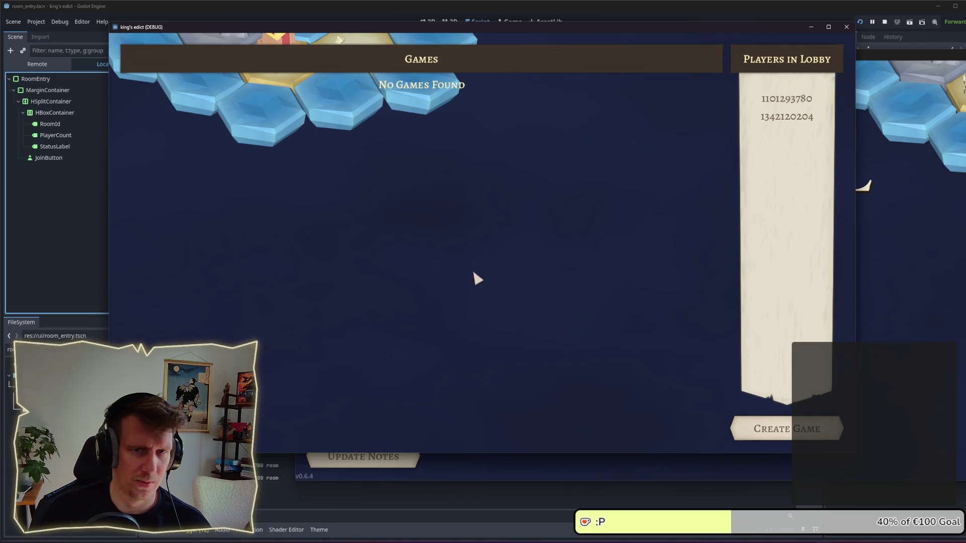
- Open the second client's Multiplayer lobby to see the open room, then narrow the game window
{"action": "left_click", "coordinate": [870, 211]}
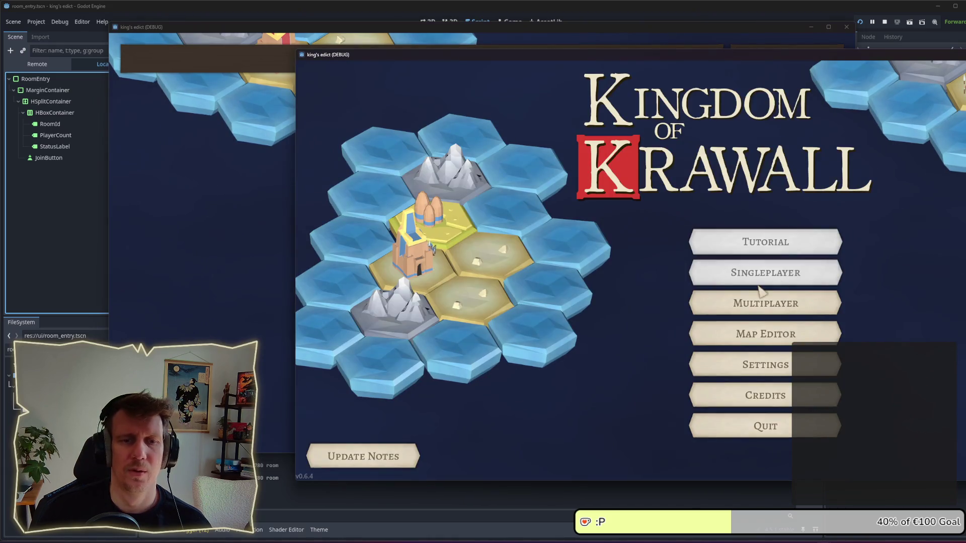
{"action": "left_click", "coordinate": [760, 308]}
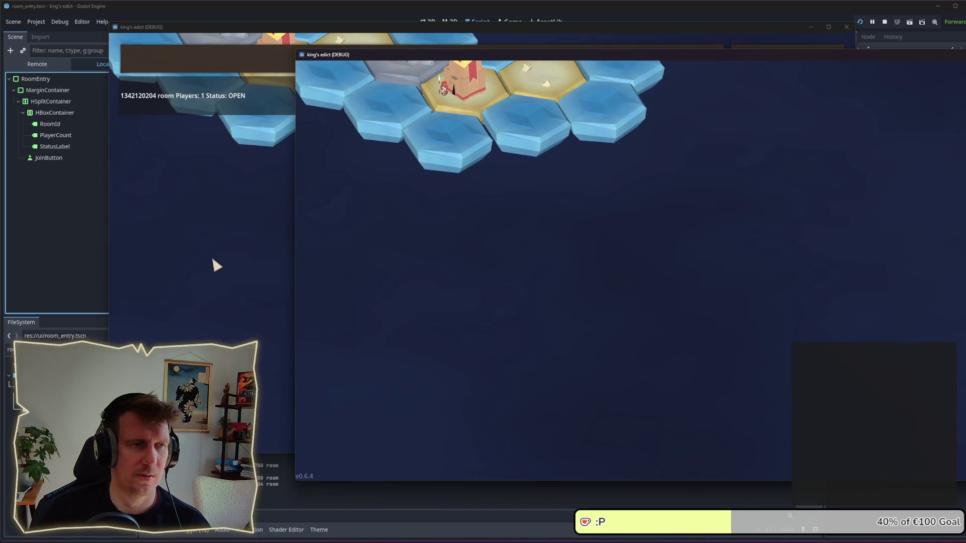
{"action": "left_click", "coordinate": [239, 252]}
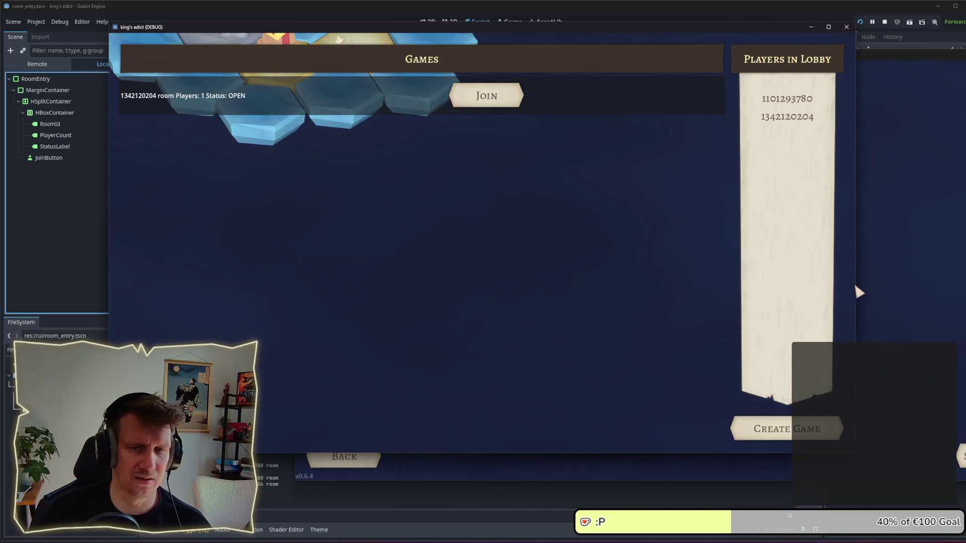
{"action": "left_click_drag", "start_coordinate": [855, 291], "coordinate": [422, 265]}
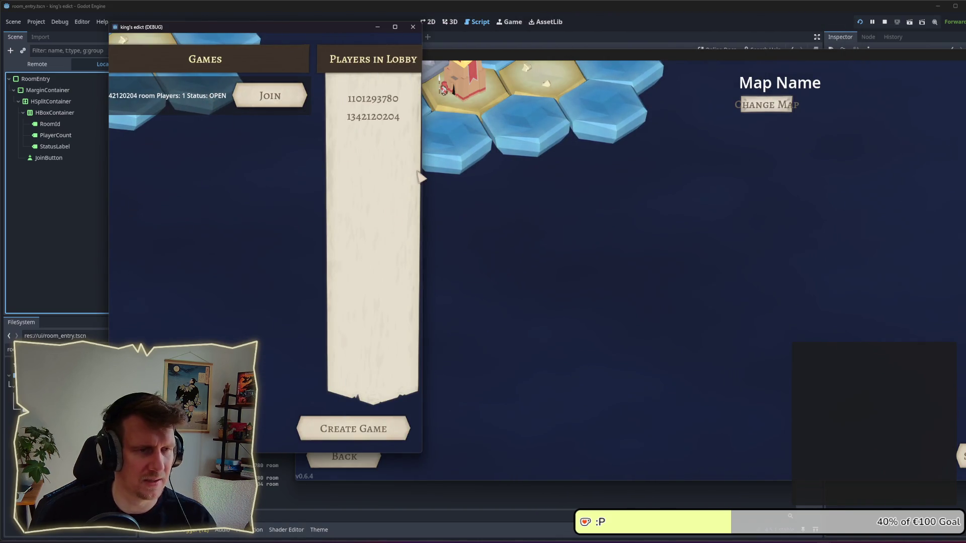
- Widen the game window to test the room row's width, then close the game
{"action": "mouse_move", "coordinate": [424, 170]}
{"action": "left_mouse_down"}
{"action": "mouse_move", "coordinate": [612, 175]}
{"action": "mouse_move", "coordinate": [528, 173]}
{"action": "mouse_move", "coordinate": [847, 158]}
{"action": "mouse_move", "coordinate": [698, 151]}
{"action": "mouse_move", "coordinate": [513, 165]}
{"action": "left_mouse_up"}
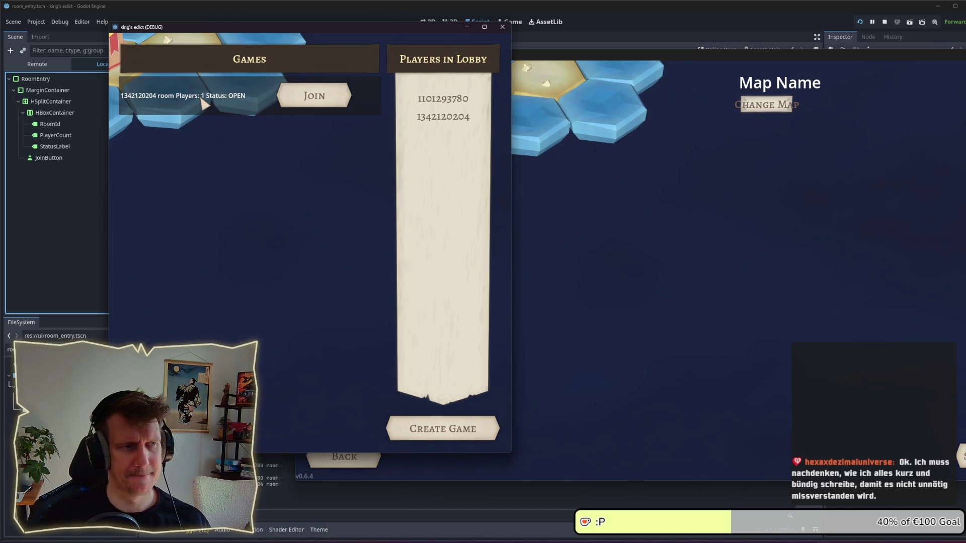
{"action": "left_click_drag", "start_coordinate": [512, 152], "coordinate": [871, 152]}
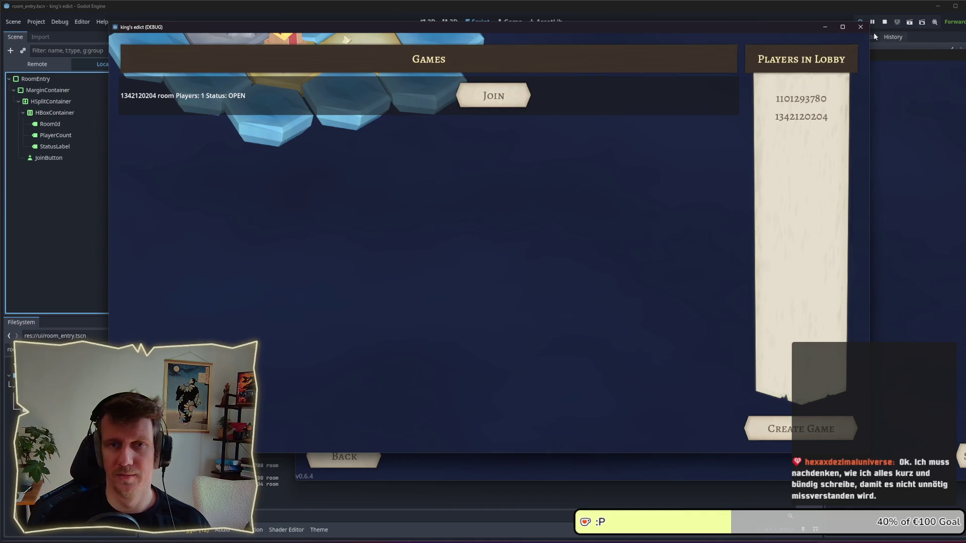
{"action": "left_click", "coordinate": [861, 27]}
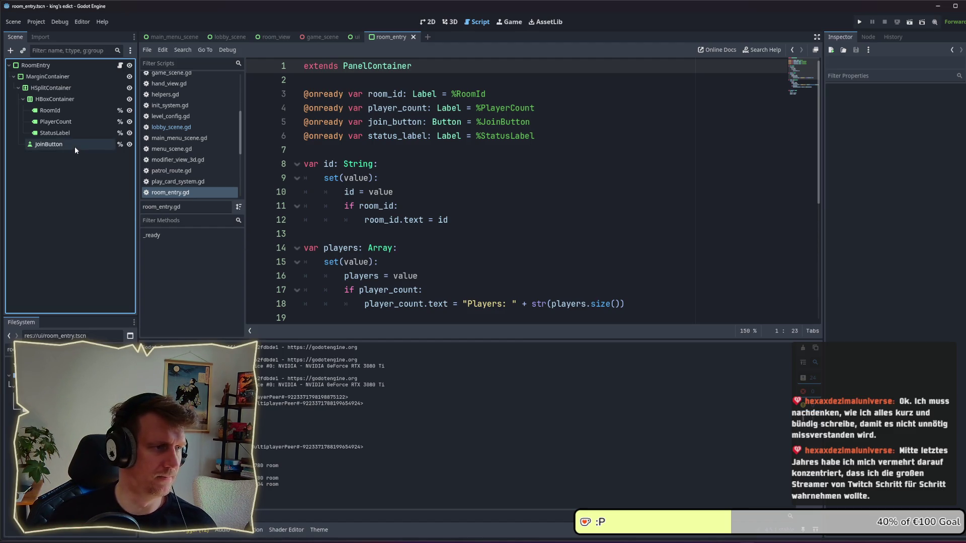
- Show the room_entry scene in the 2D canvas
{"action": "left_click", "coordinate": [450, 22]}
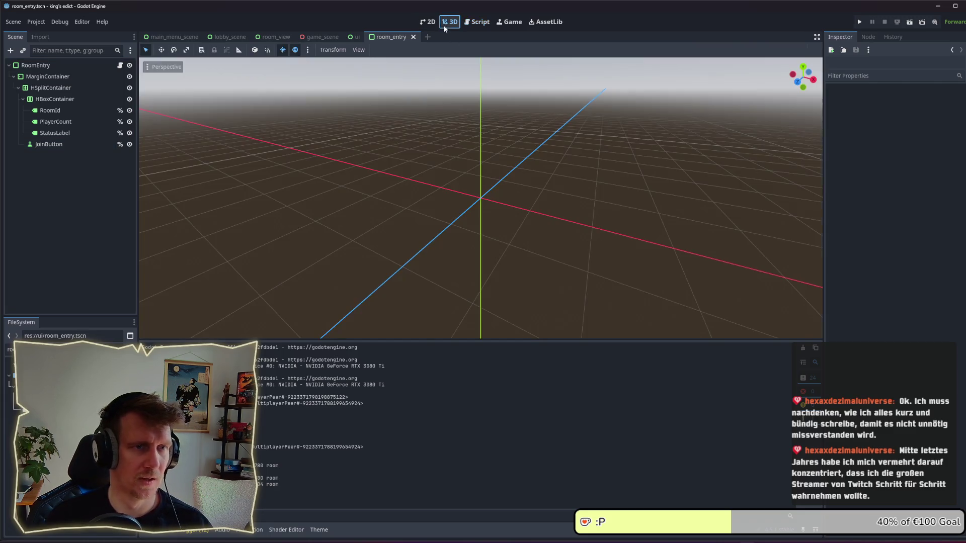
{"action": "left_click", "coordinate": [428, 22]}
{"action": "key", "text": "alt+Tab"}
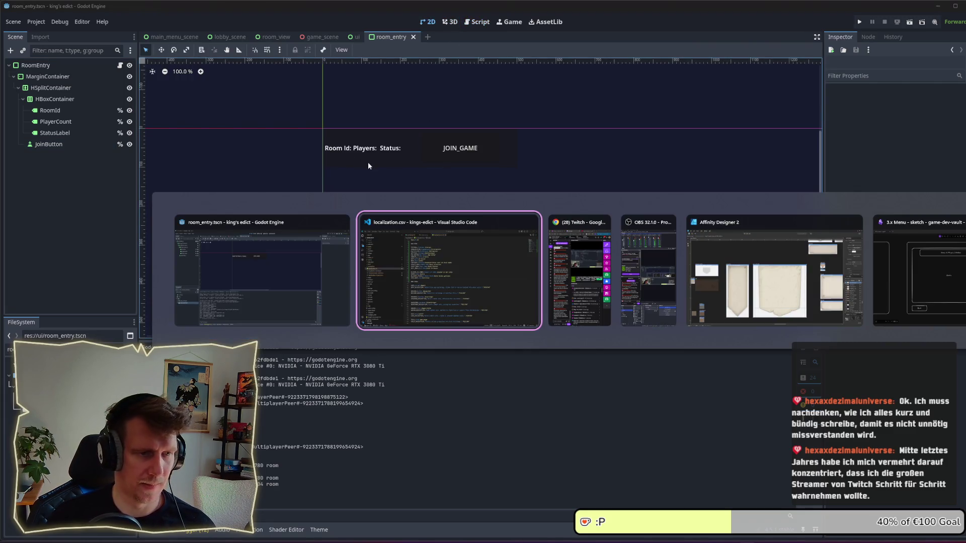
- Check the GAMES and JOIN_GAME keys in localization.csv, then go back to Godot
{"action": "left_click", "coordinate": [542, 244]}
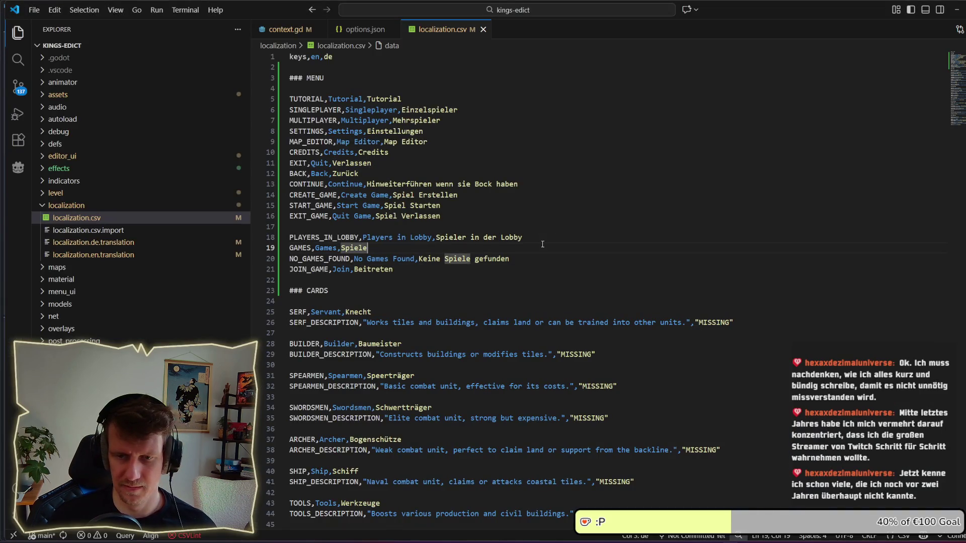
{"action": "key", "text": "alt+Tab"}
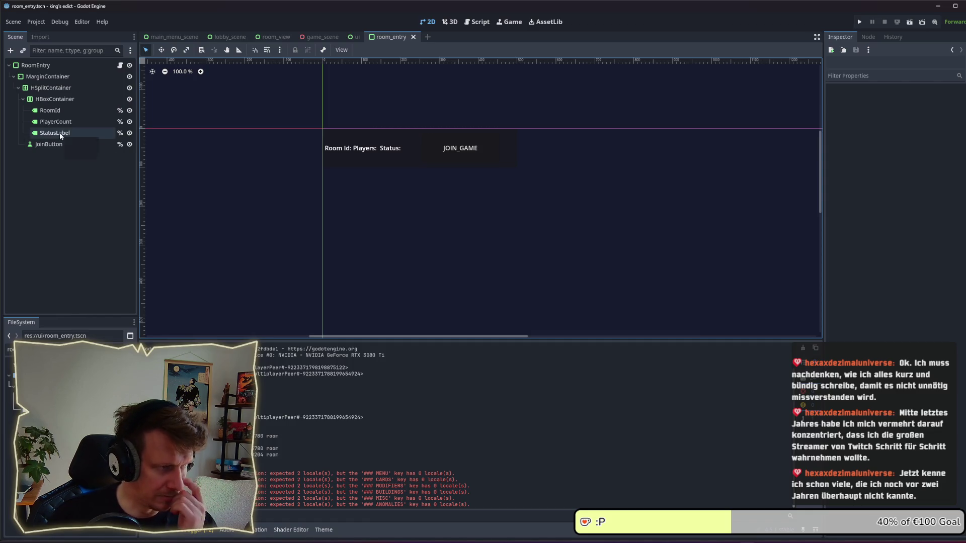
- Select the HSplitContainer node in the Scene dock and rename it
{"action": "left_click", "coordinate": [59, 145]}
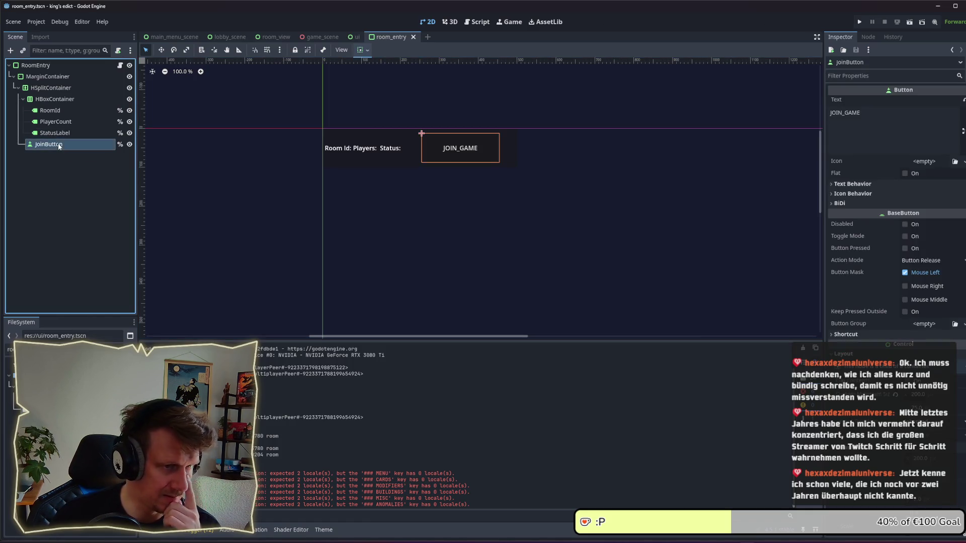
{"action": "left_click", "coordinate": [41, 88]}
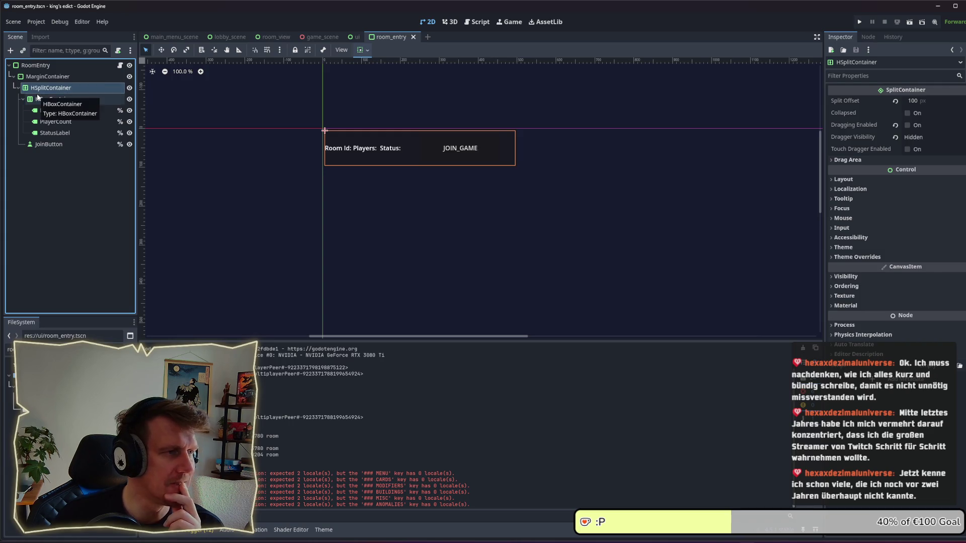
{"action": "double_click", "coordinate": [39, 88]}
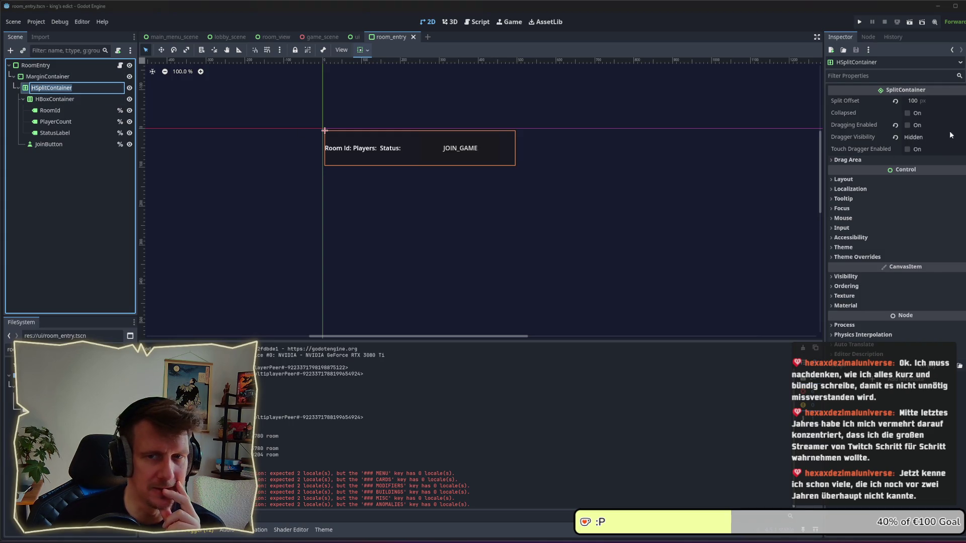
{"action": "left_click", "coordinate": [899, 159]}
{"action": "left_click", "coordinate": [898, 158]}
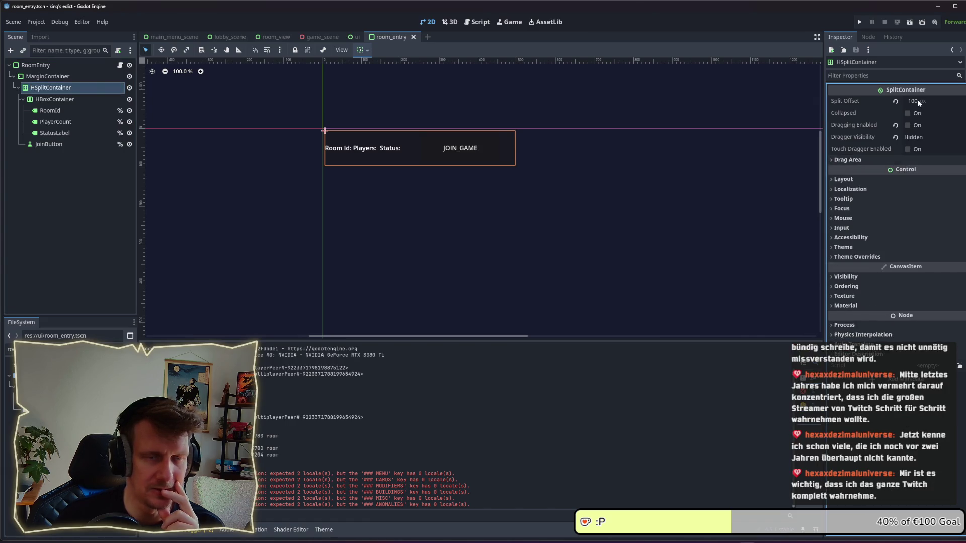
{"action": "key", "text": "alt+Tab"}
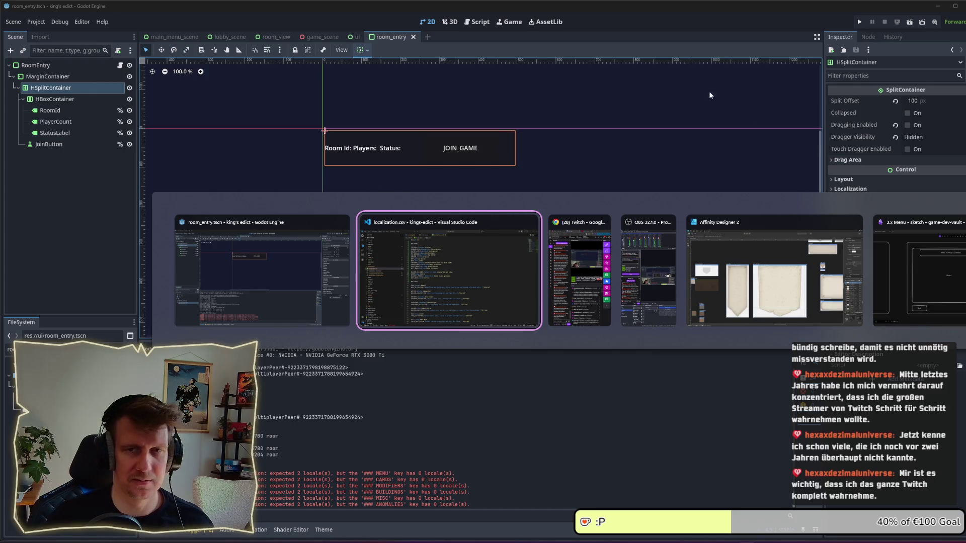
{"action": "left_click", "coordinate": [290, 305]}
- Move JoinButton into HBoxContainer after the labels, save room_entry, and run the game
{"action": "left_click", "coordinate": [55, 99]}
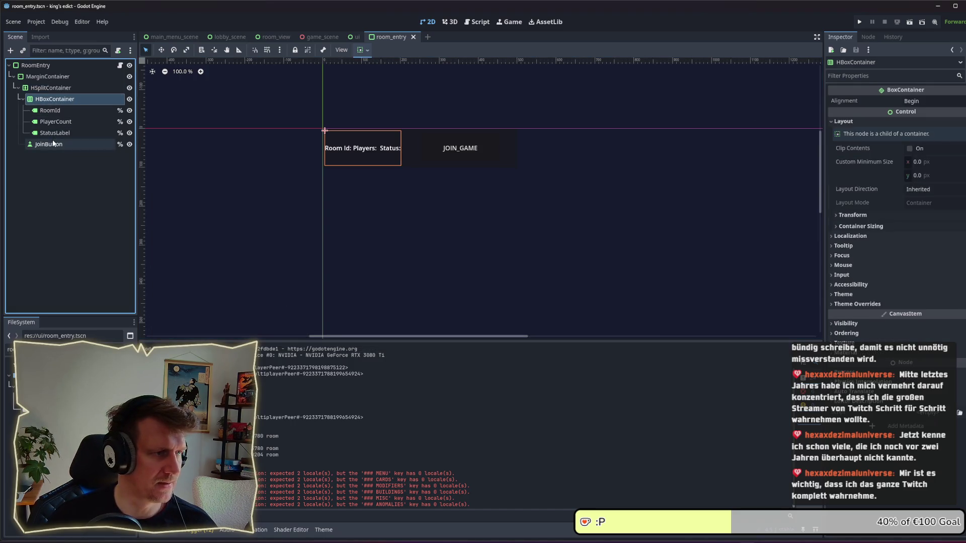
{"action": "left_click_drag", "start_coordinate": [52, 143], "coordinate": [50, 100]}
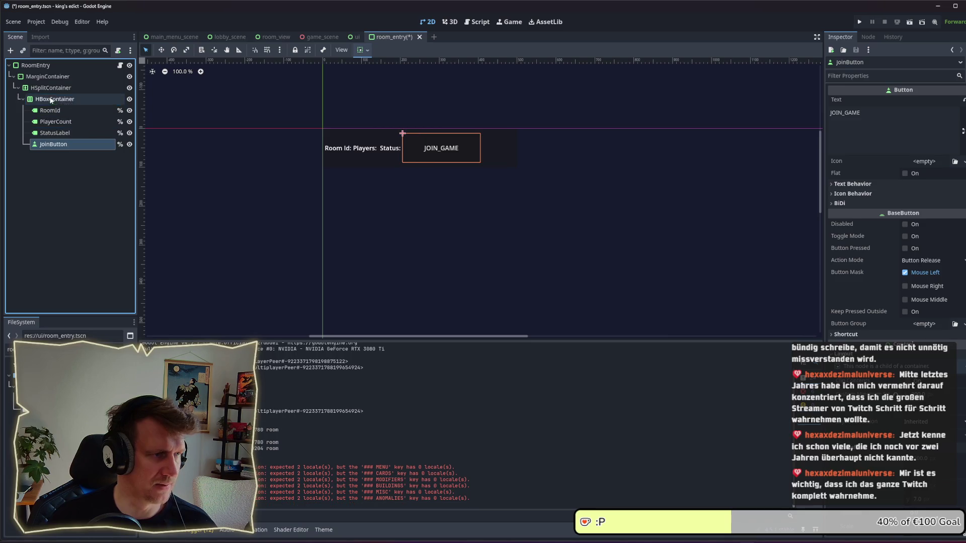
{"action": "key", "text": "ctrl+s"}
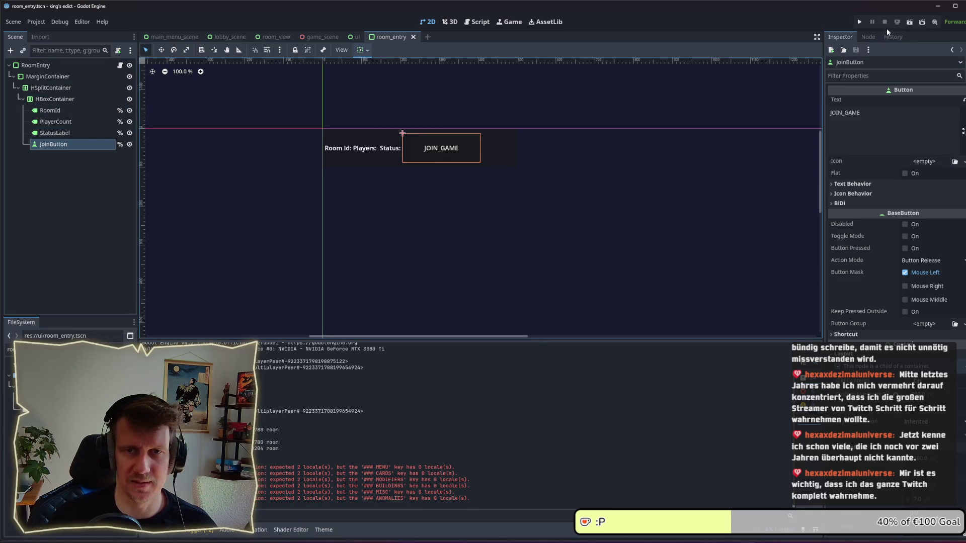
{"action": "key", "text": "alt+Tab"}
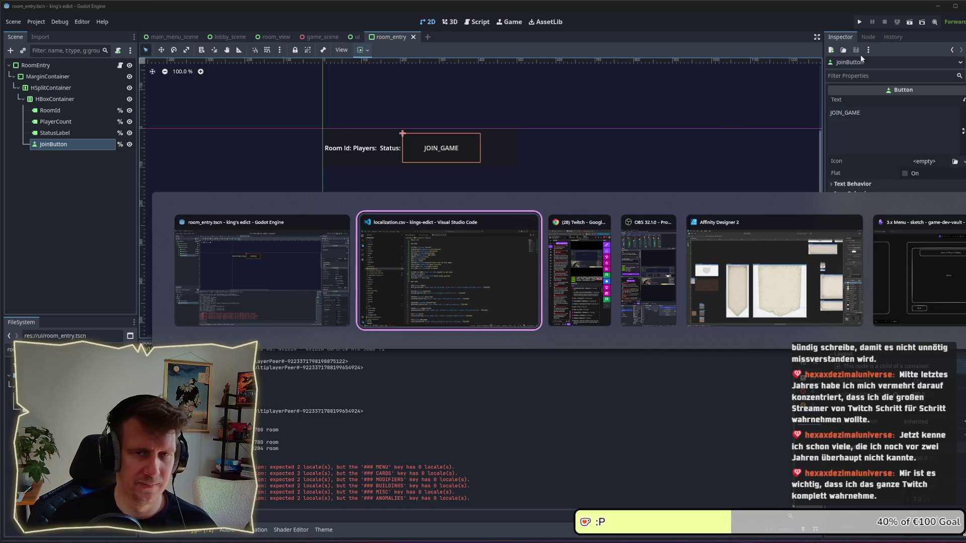
{"action": "left_click", "coordinate": [294, 266]}
{"action": "left_click", "coordinate": [859, 23]}
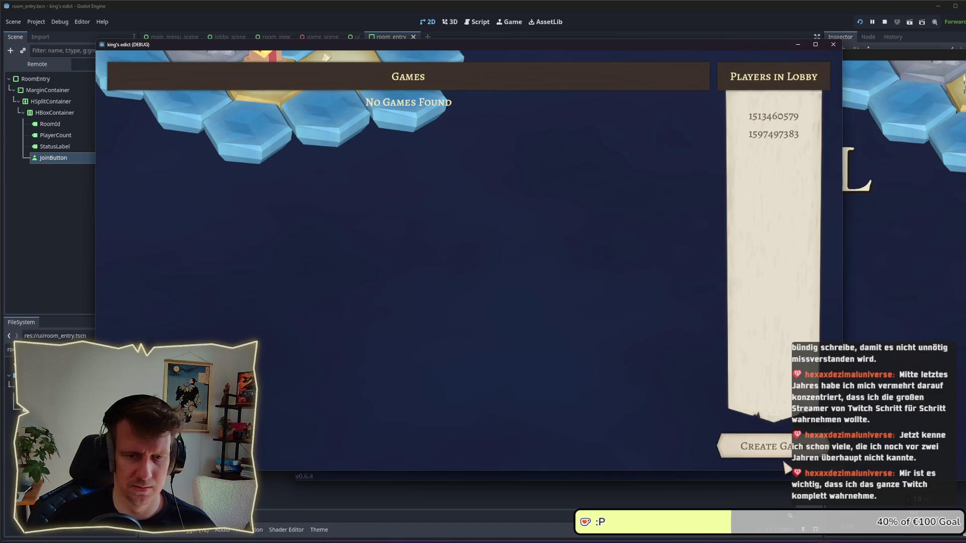
- Host a game, check the room row with Join in the other client's lobby, then select HSplitContainer
{"action": "left_click", "coordinate": [777, 449]}
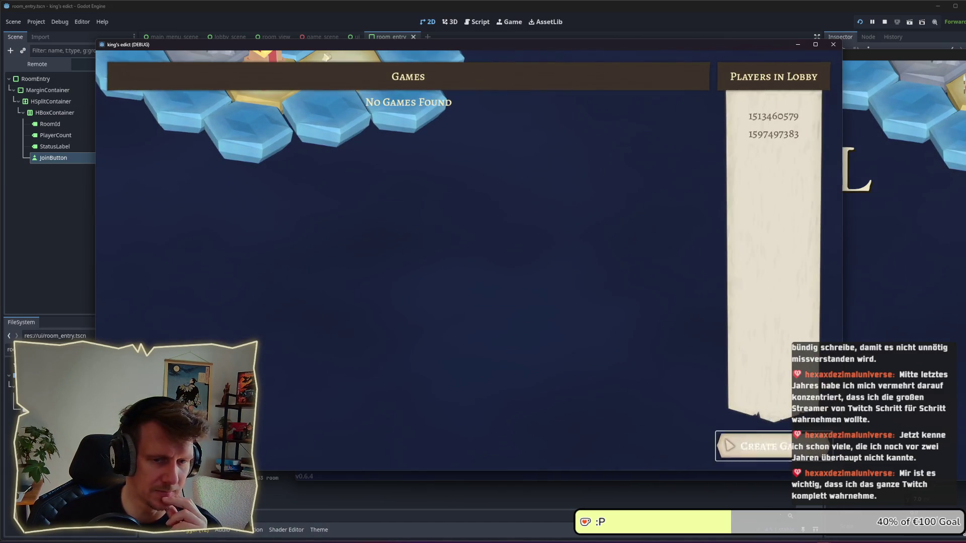
{"action": "left_click", "coordinate": [785, 304]}
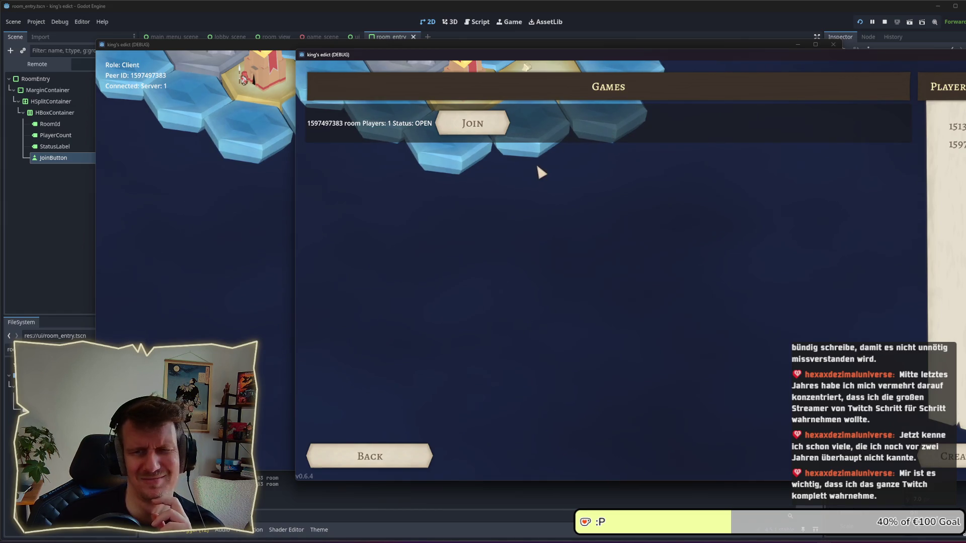
{"action": "left_click", "coordinate": [59, 239]}
{"action": "left_click", "coordinate": [37, 101]}
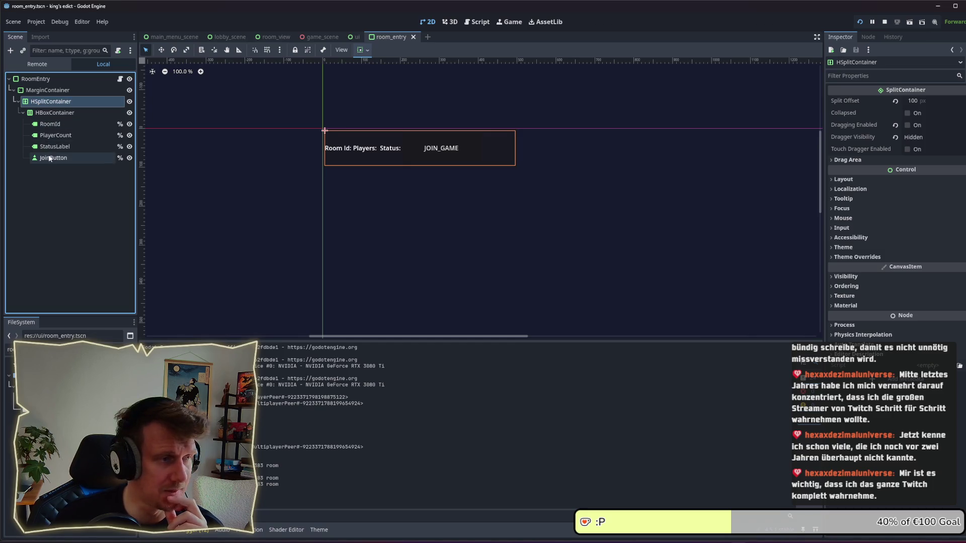
- Move JoinButton out under HSplitContainer and compare the row in the running game
{"action": "left_click_drag", "start_coordinate": [53, 158], "coordinate": [40, 105]}
{"action": "key", "text": "alt+Tab"}
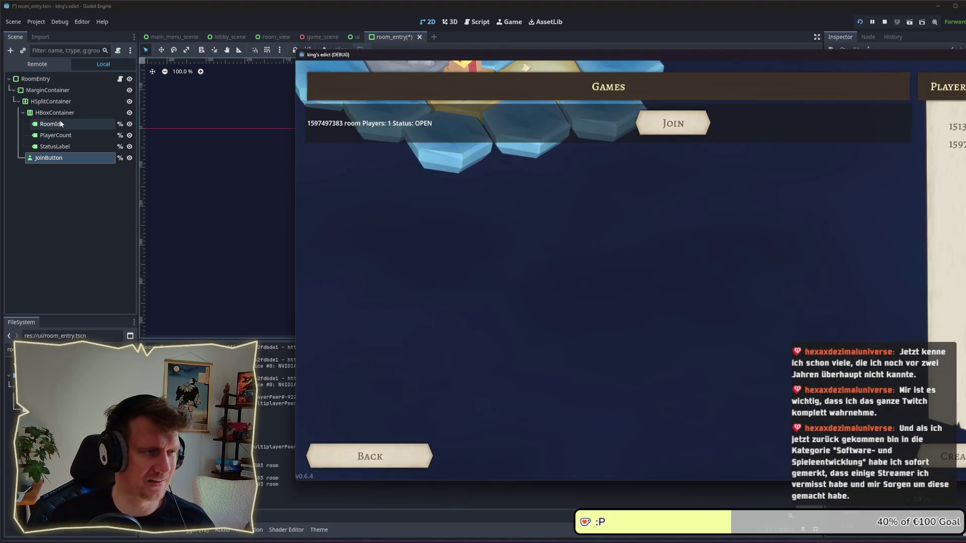
{"action": "left_click", "coordinate": [50, 123]}
{"action": "left_click", "coordinate": [53, 101]}
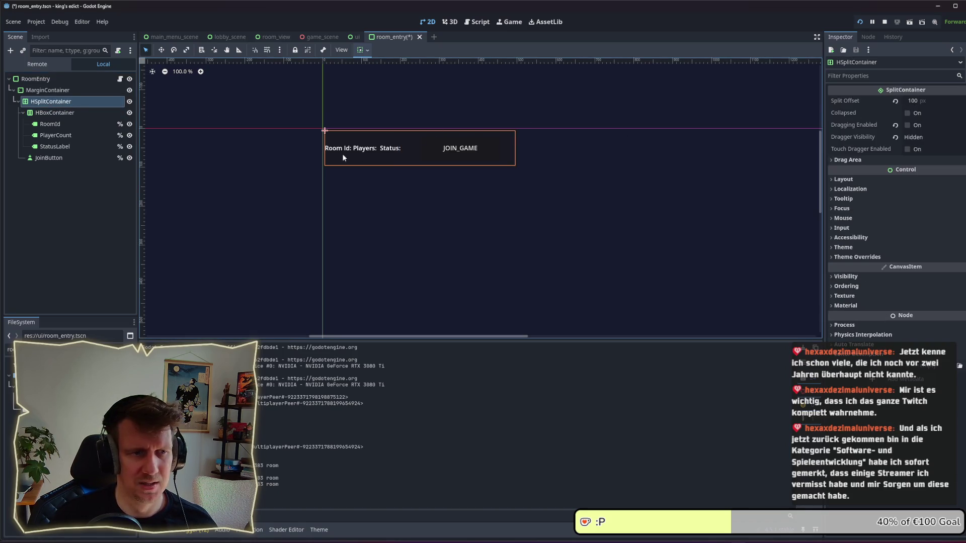
{"action": "key", "text": "alt+Tab"}
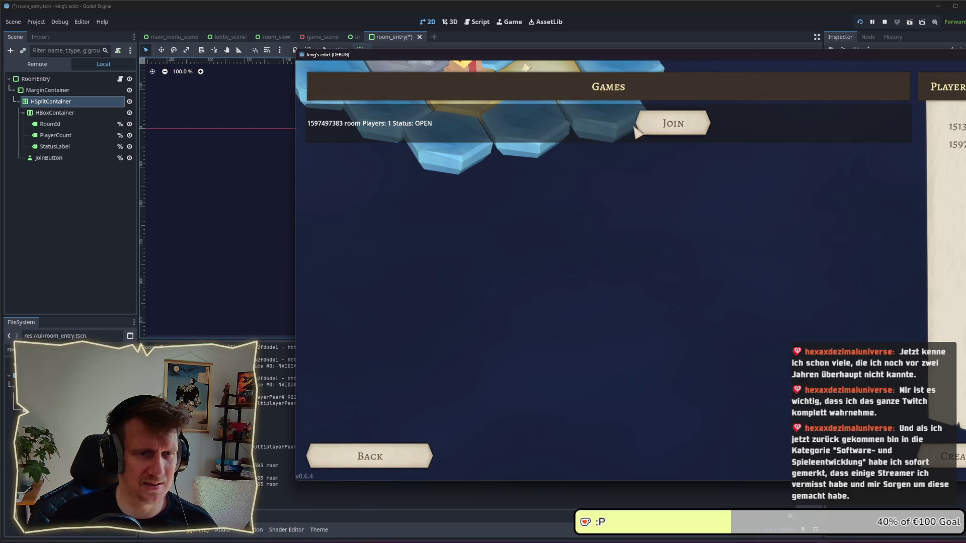
- Turn on Horizontal Expand for the HBoxContainer holding the room labels
{"action": "left_click", "coordinate": [54, 112]}
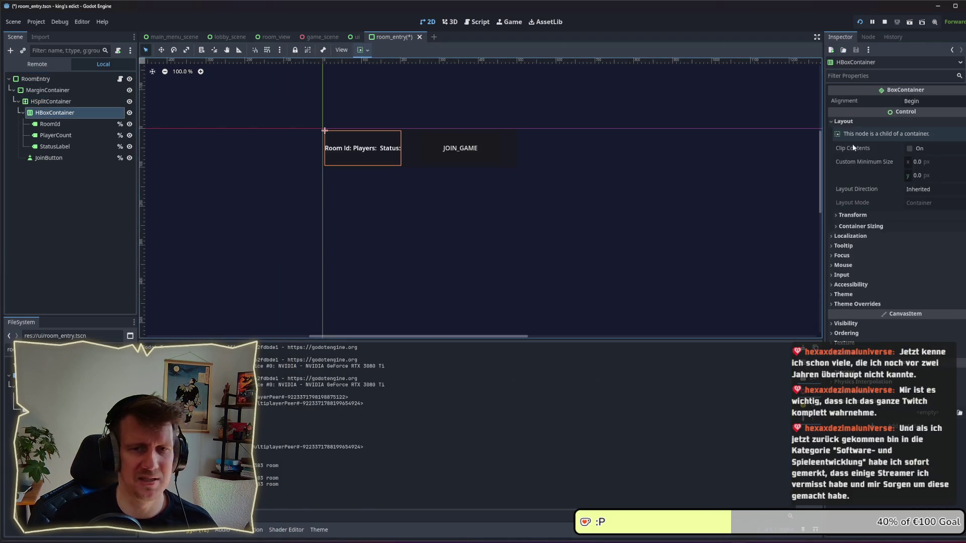
{"action": "left_click", "coordinate": [878, 227]}
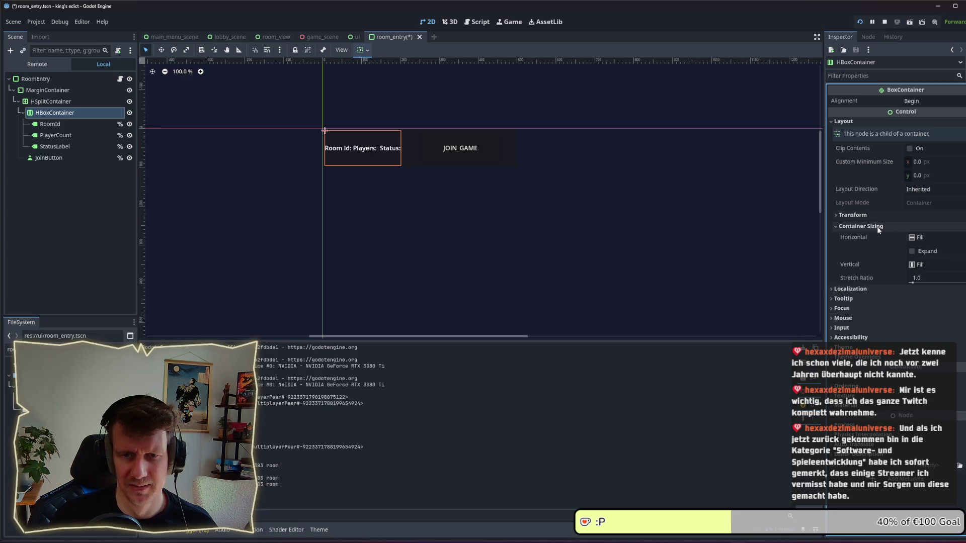
{"action": "left_click", "coordinate": [912, 251]}
{"action": "key", "text": "alt+Tab"}
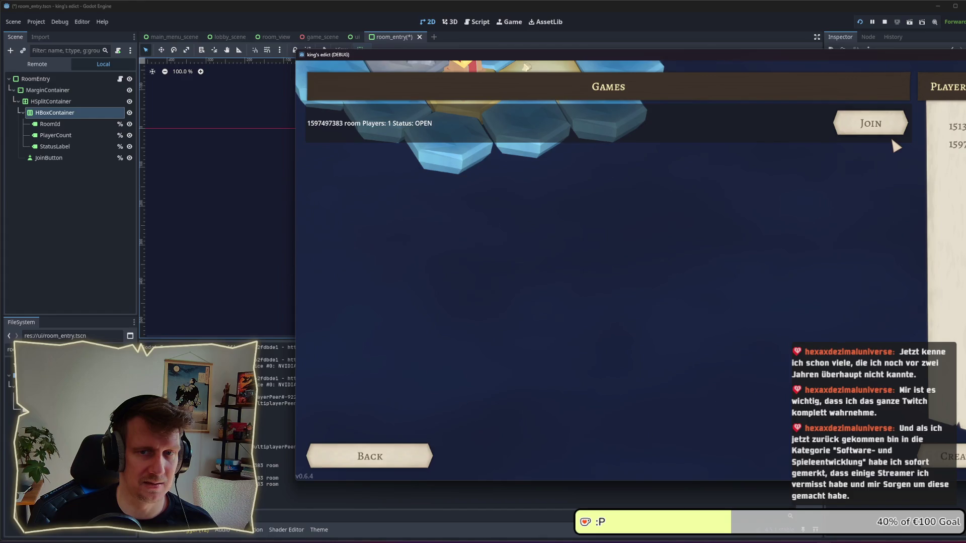
- Back in the editor, select the RoomId label and then its parent HBoxContainer
{"action": "left_click", "coordinate": [50, 124]}
{"action": "left_click", "coordinate": [56, 135]}
{"action": "left_click", "coordinate": [54, 125]}
{"action": "key", "text": "Up"}
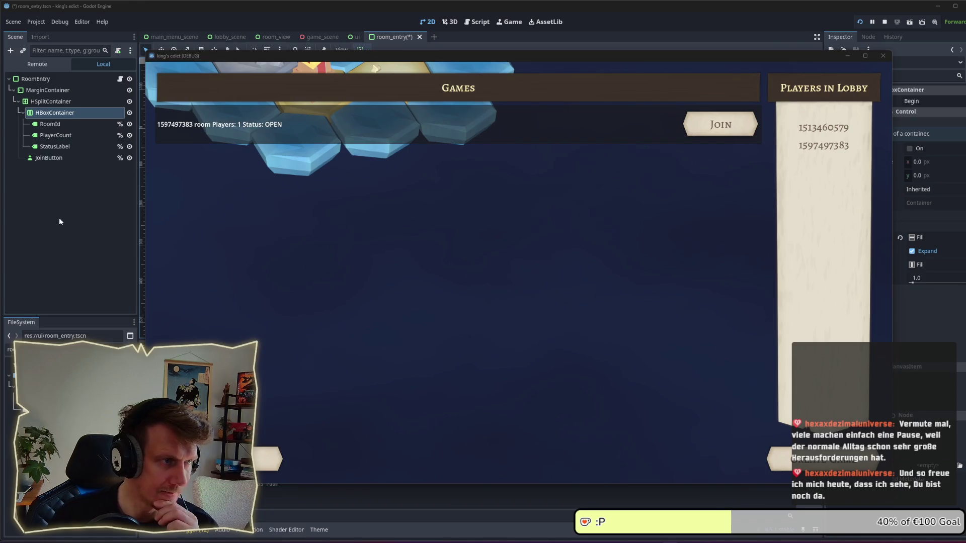
{"action": "key", "text": "F8"}
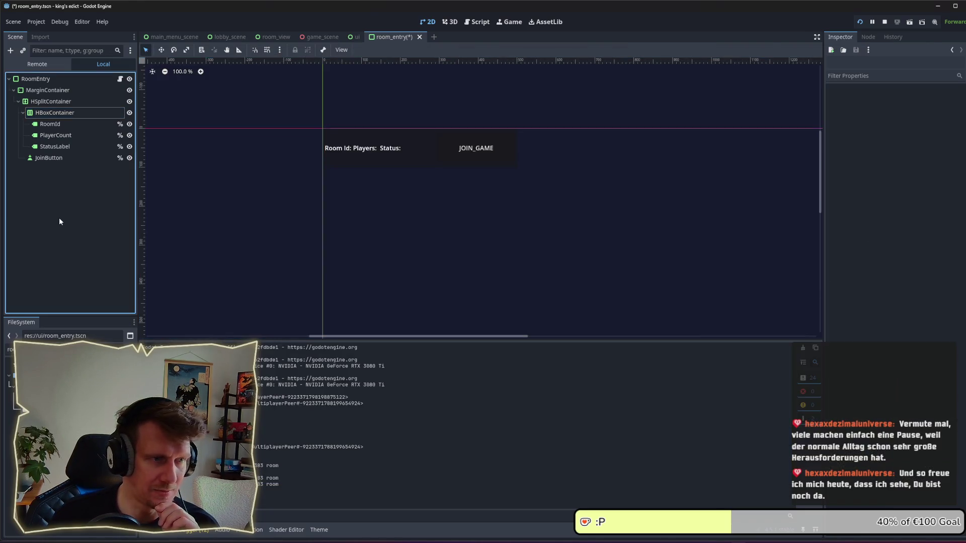
{"action": "left_click", "coordinate": [83, 115]}
{"action": "left_click", "coordinate": [74, 123]}
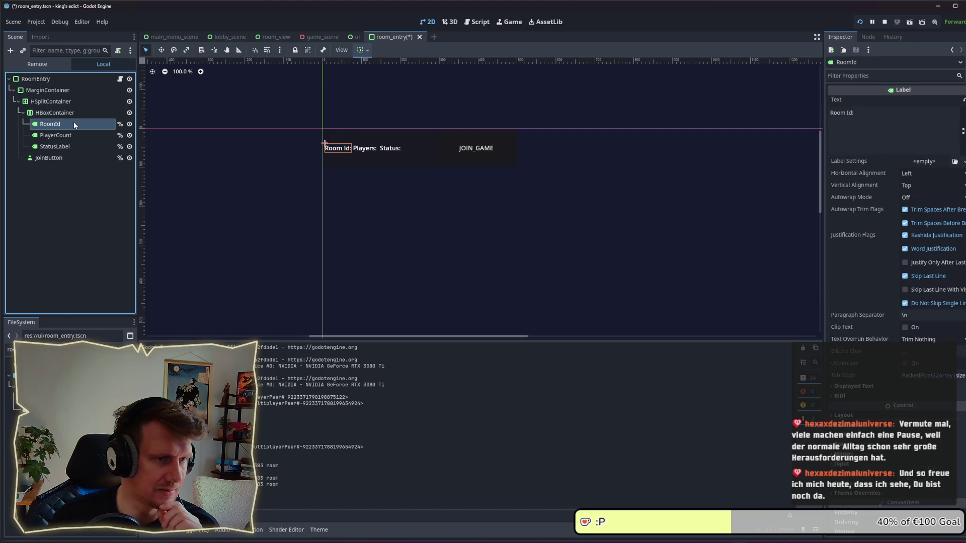
{"action": "left_click", "coordinate": [74, 134]}
{"action": "left_click", "coordinate": [65, 145]}
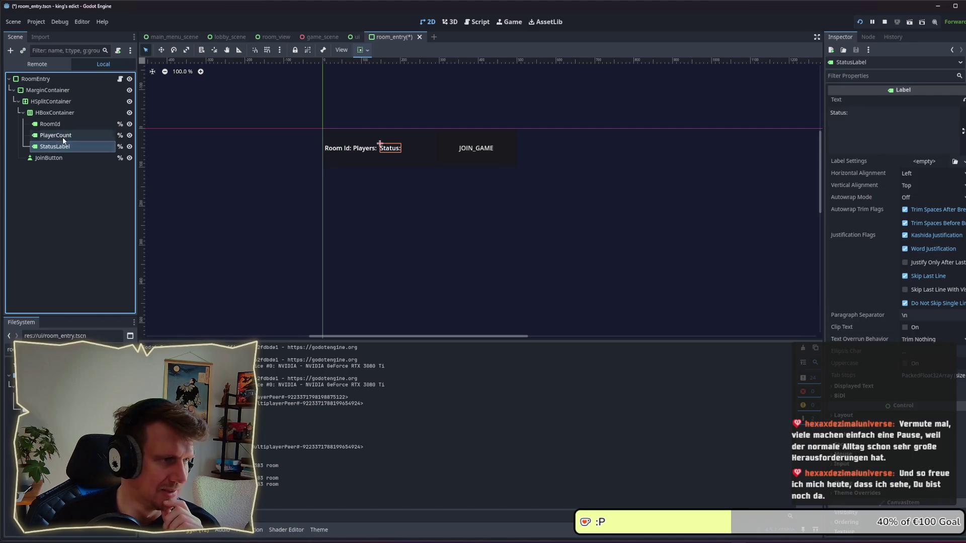
{"action": "left_click", "coordinate": [64, 134]}
{"action": "double_click", "coordinate": [62, 134]}
{"action": "left_click", "coordinate": [59, 129]}
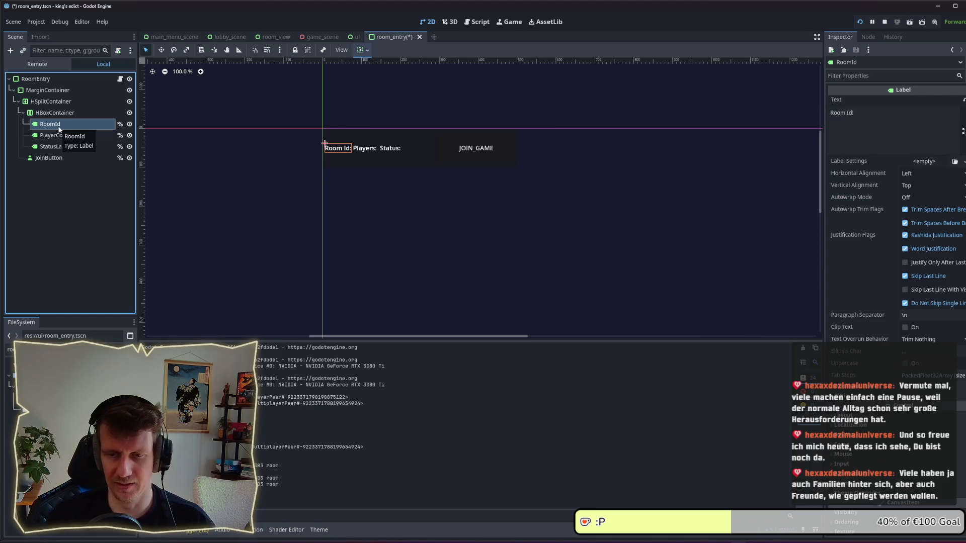
{"action": "key", "text": "Down"}
{"action": "key", "text": "Down"}
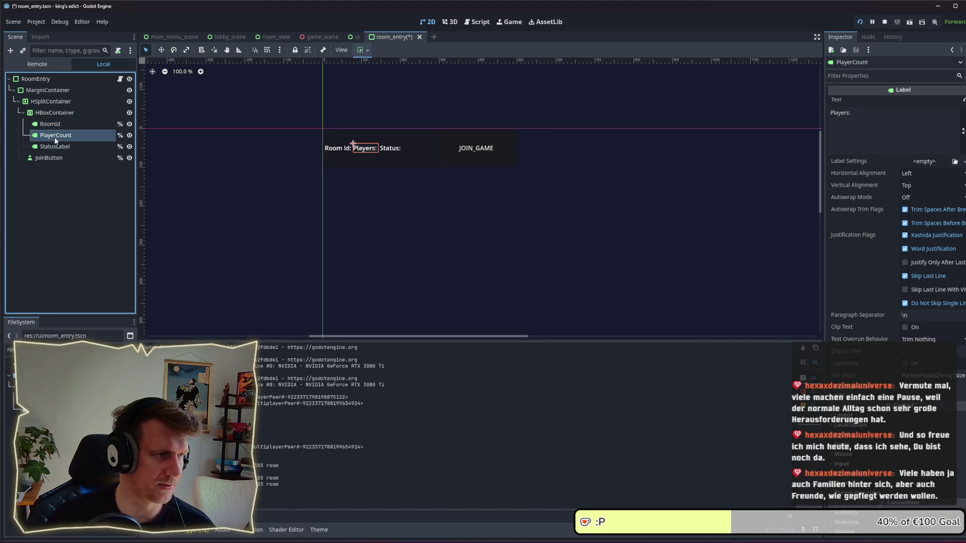
{"action": "key", "text": "Up"}
{"action": "key", "text": "Up"}
{"action": "key", "text": "Up"}
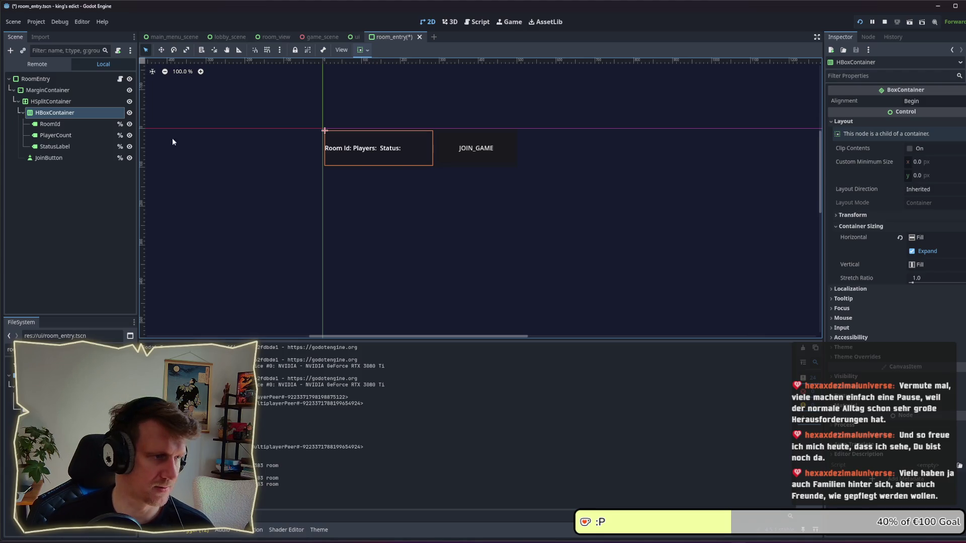
{"action": "left_click", "coordinate": [80, 123]}
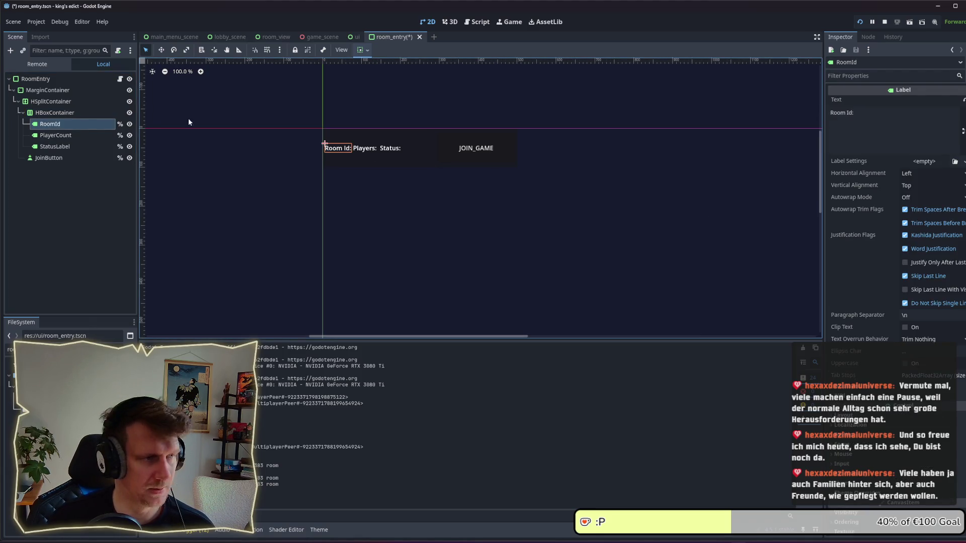
- Review HBoxContainer's Inspector sections, keeping horizontal sizing Fill and layout direction Inherited
{"action": "key", "text": "Up"}
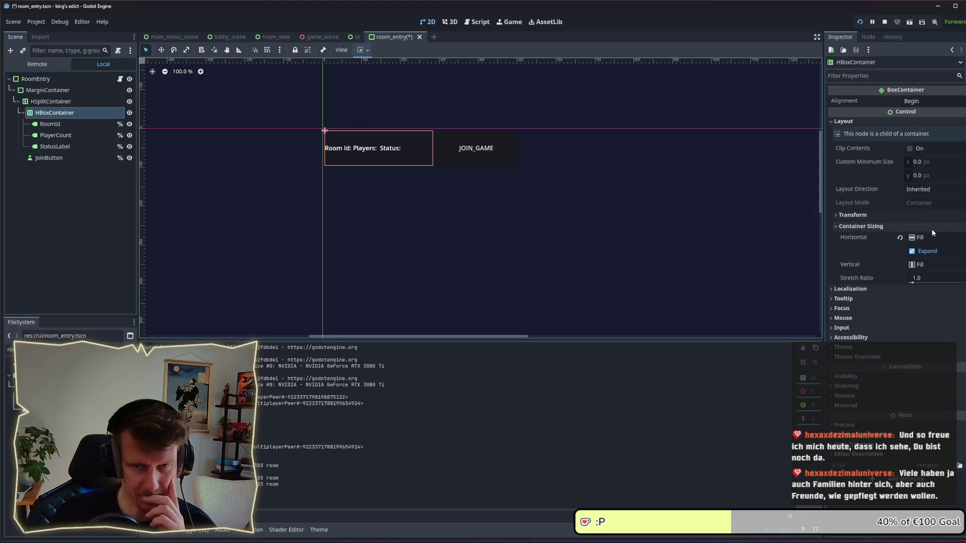
{"action": "left_click", "coordinate": [931, 239]}
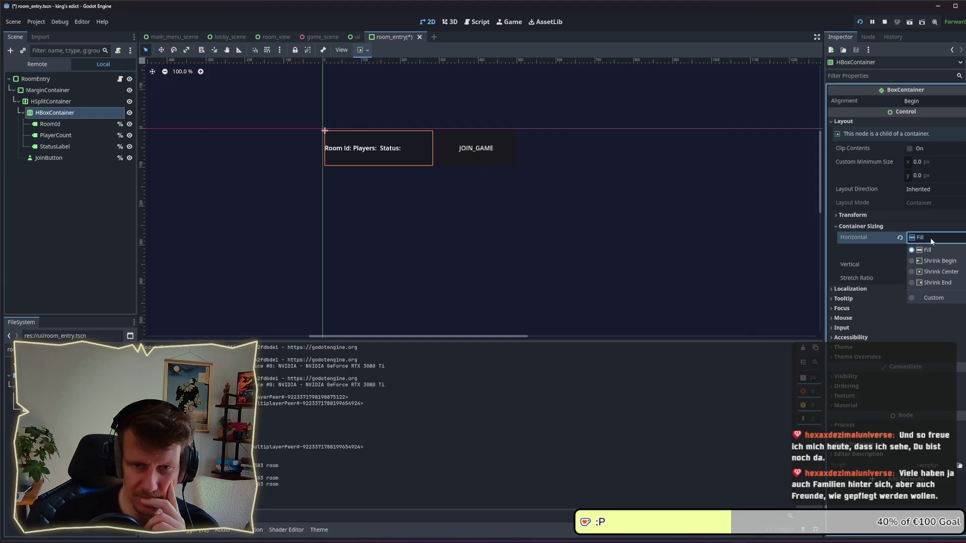
{"action": "left_click", "coordinate": [931, 240]}
{"action": "left_click", "coordinate": [902, 217]}
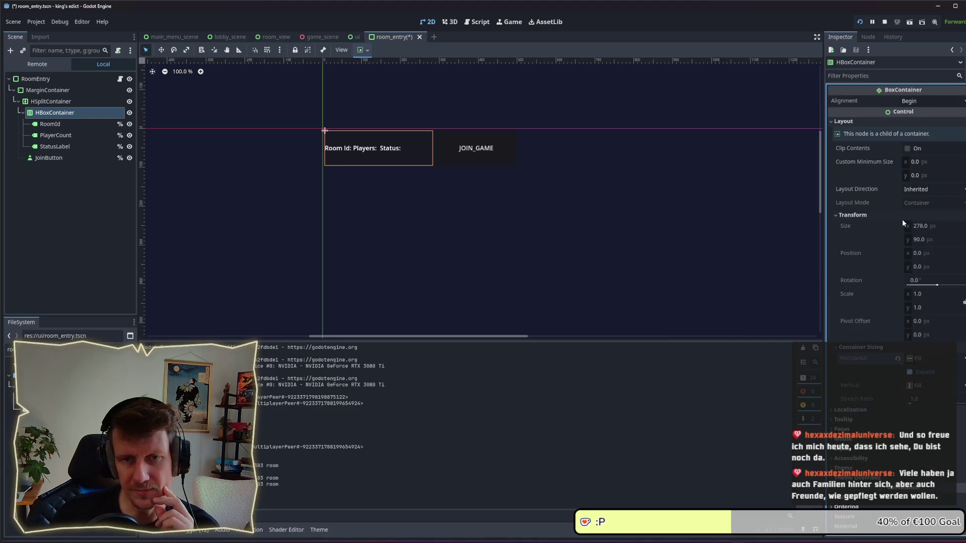
{"action": "left_click", "coordinate": [902, 216]}
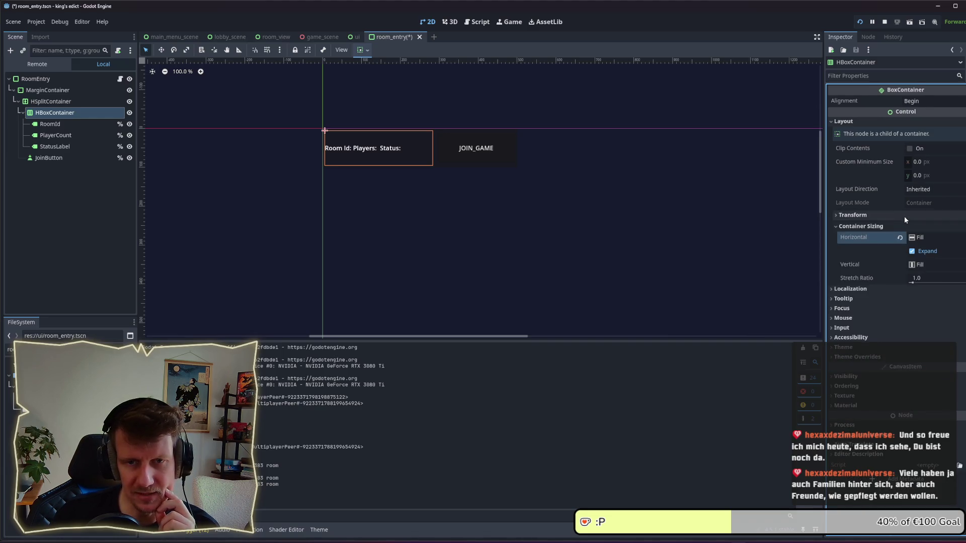
{"action": "left_click", "coordinate": [924, 190]}
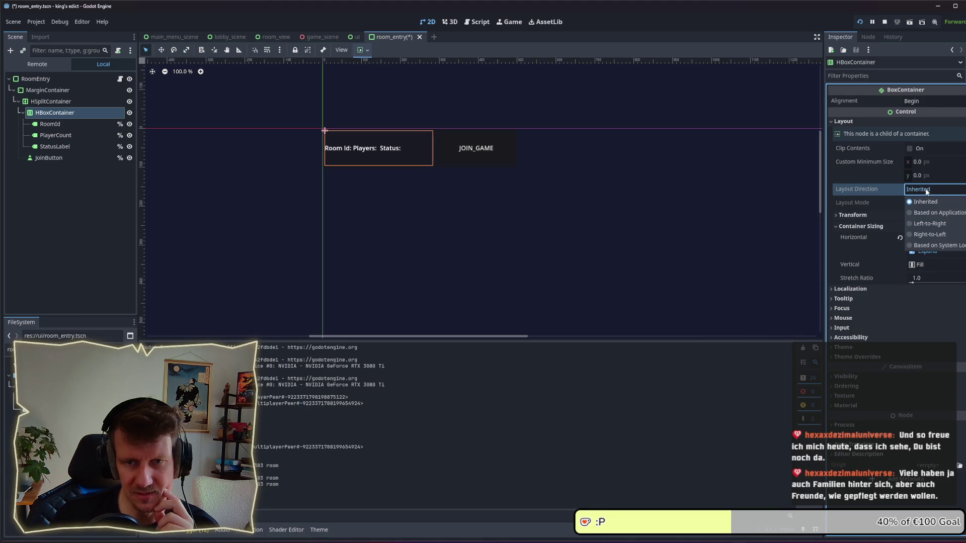
{"action": "left_click", "coordinate": [927, 191]}
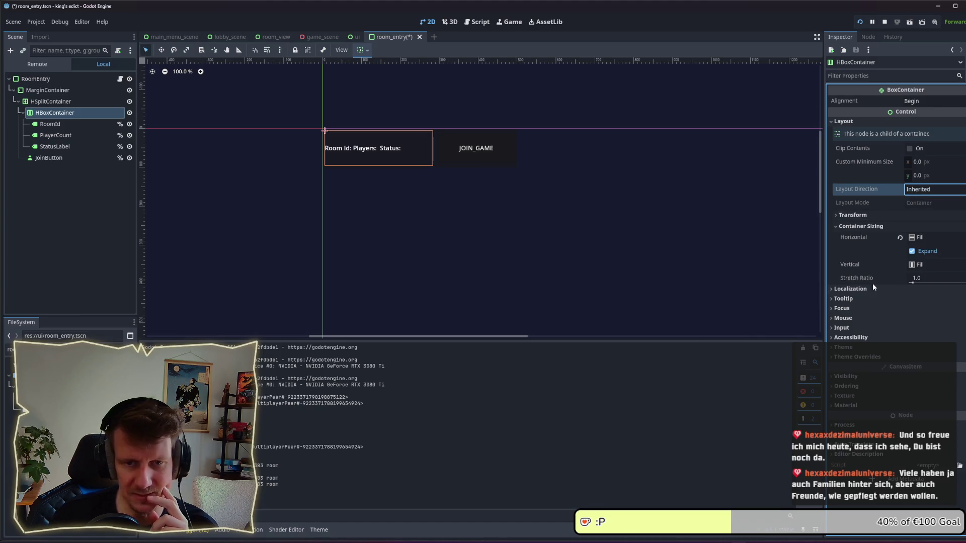
{"action": "left_click", "coordinate": [863, 228]}
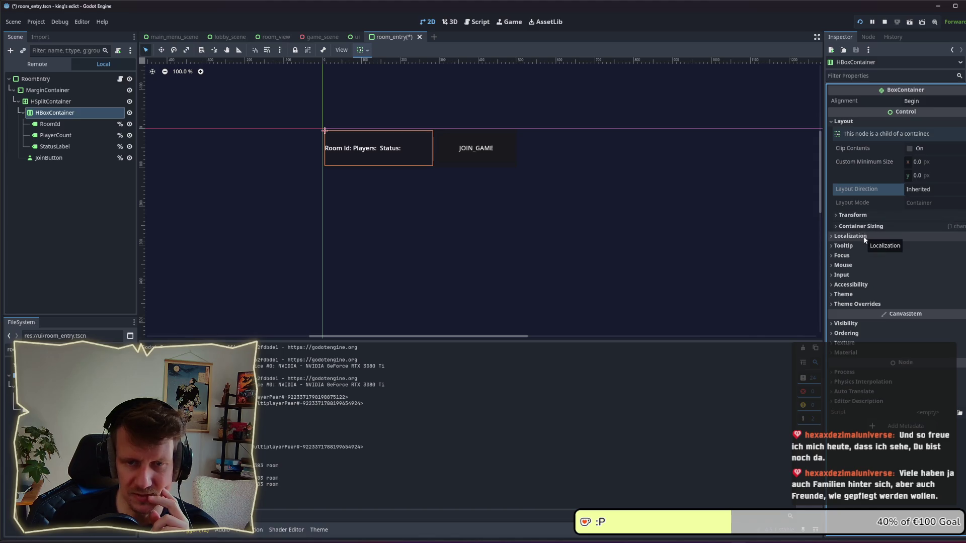
{"action": "left_click", "coordinate": [863, 237]}
{"action": "left_click", "coordinate": [863, 236]}
{"action": "left_click", "coordinate": [867, 295]}
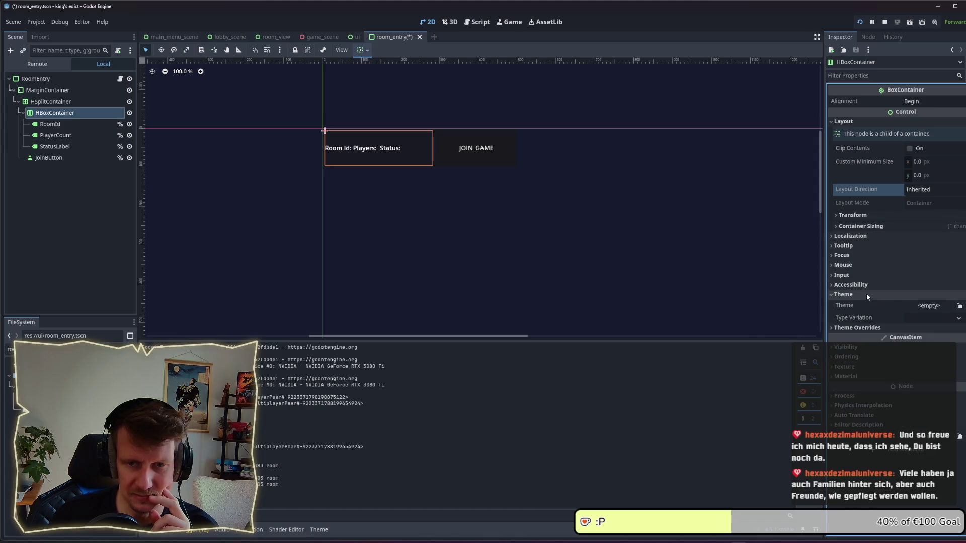
{"action": "left_click", "coordinate": [866, 294]}
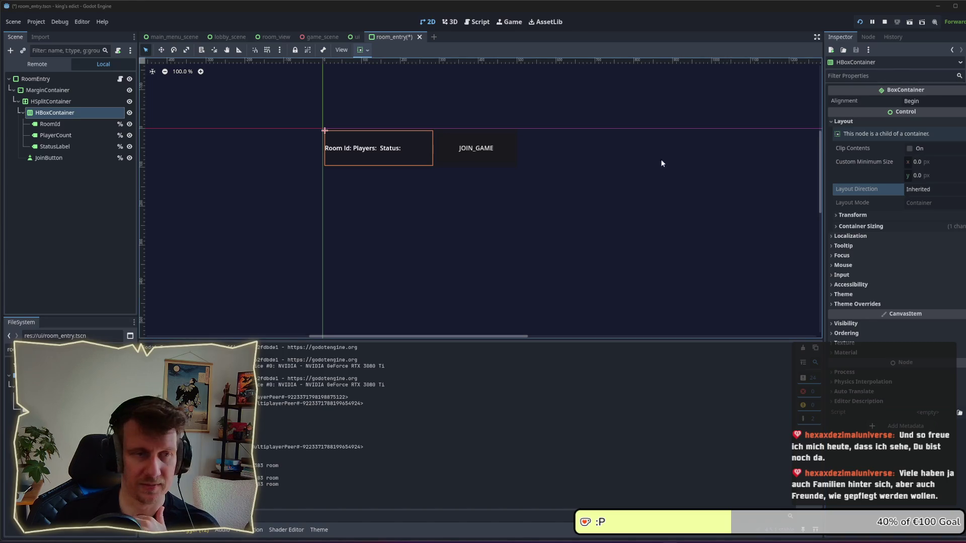
- Select the RoomId, PlayerCount and StatusLabel labels, then HSplitContainer
{"action": "left_click", "coordinate": [50, 124]}
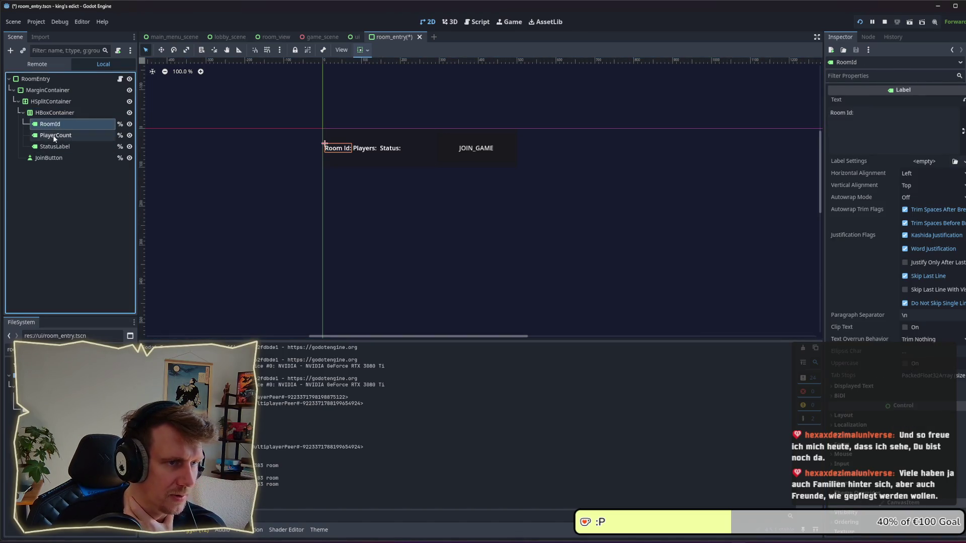
{"action": "left_click", "coordinate": [55, 135]}
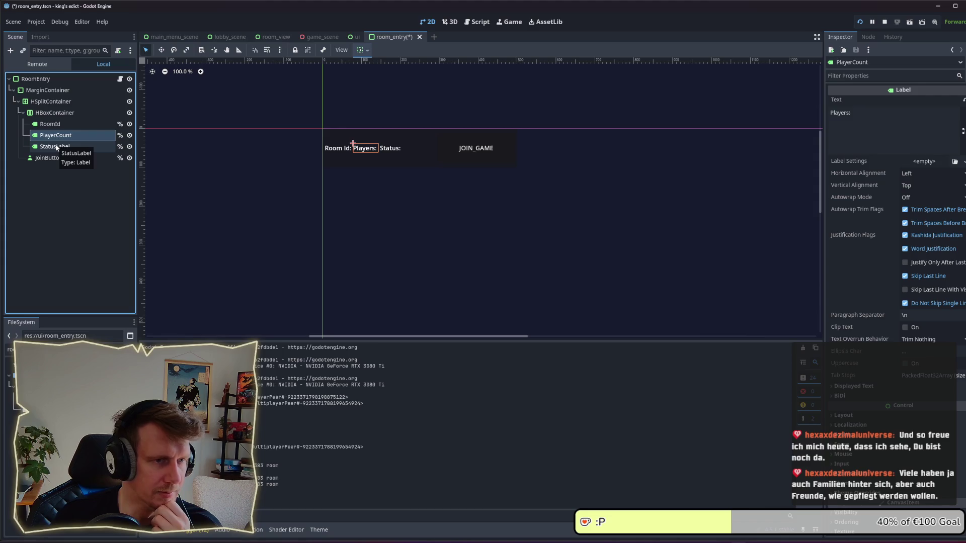
{"action": "left_click", "coordinate": [57, 147]}
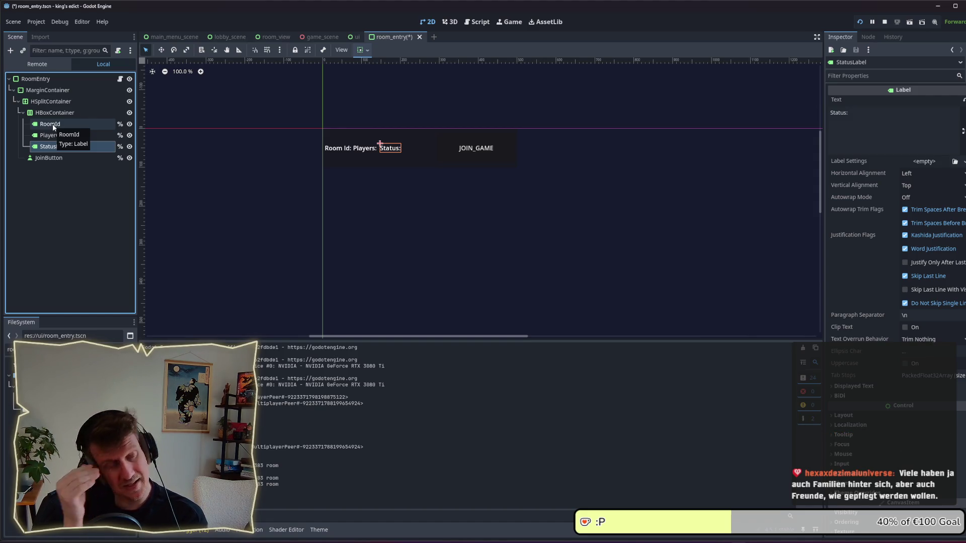
{"action": "left_click", "coordinate": [55, 105]}
- Add an HFlowContainer child to HSplitContainer and place it above the HBoxContainer
{"action": "right_click", "coordinate": [55, 109]}
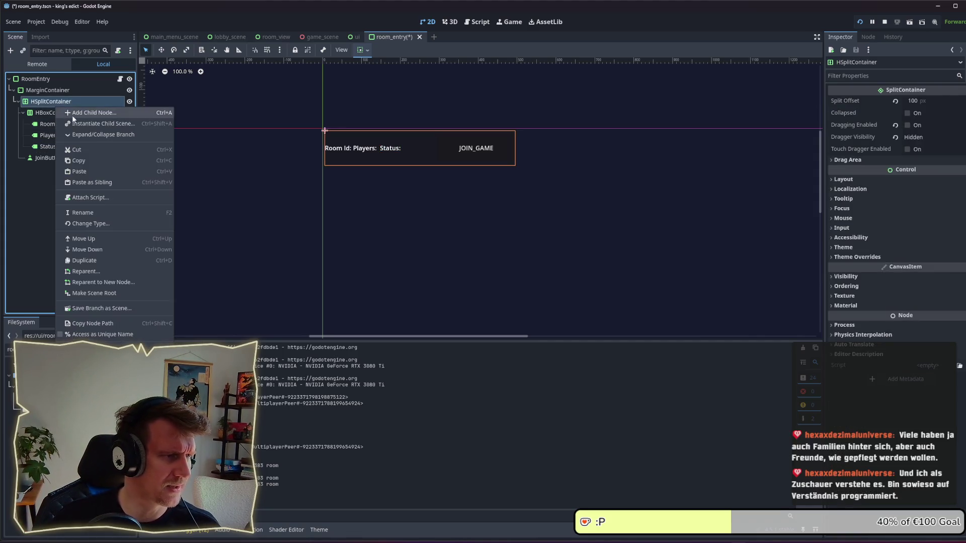
{"action": "left_click", "coordinate": [92, 116]}
{"action": "type", "text": "Flo"}
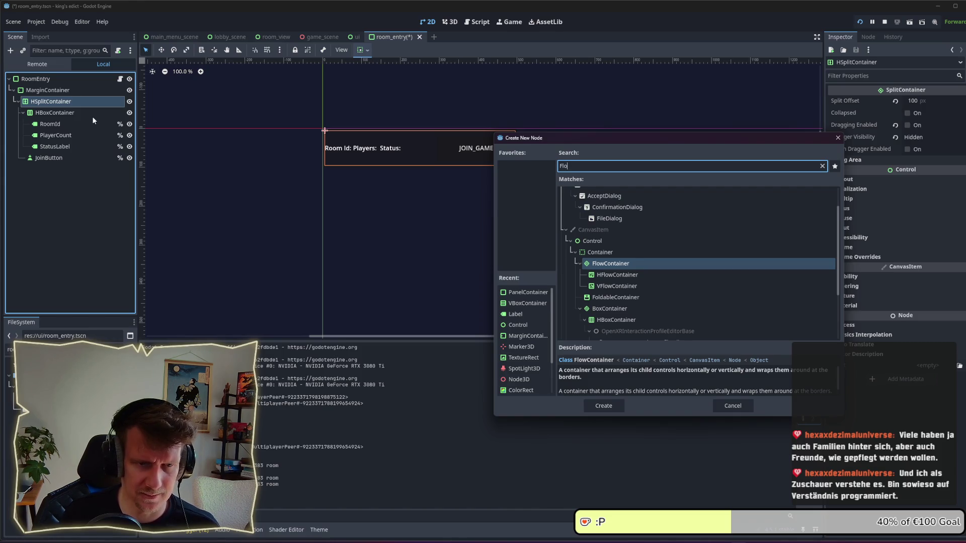
{"action": "key", "text": "Down"}
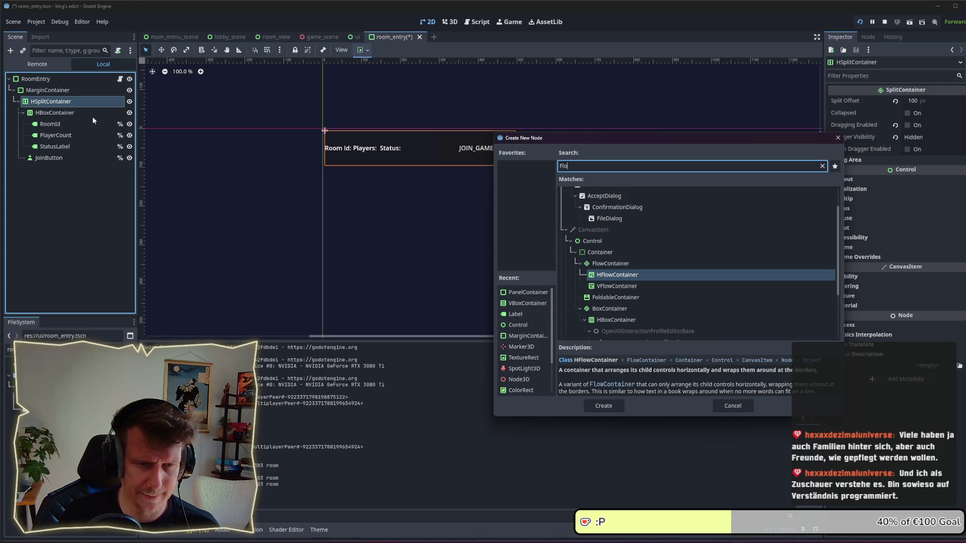
{"action": "key", "text": "Return"}
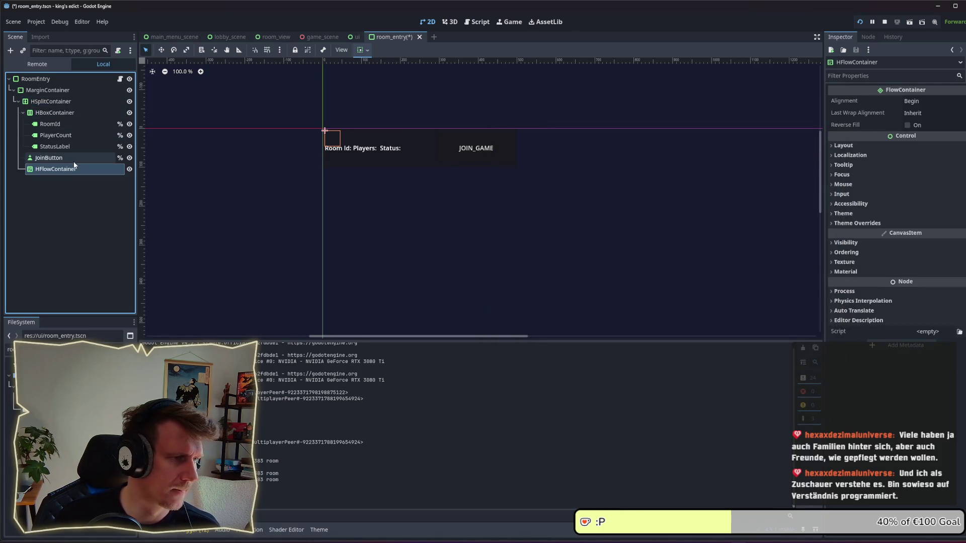
{"action": "mouse_move", "coordinate": [74, 164]}
{"action": "left_mouse_down"}
{"action": "mouse_move", "coordinate": [68, 170]}
{"action": "mouse_move", "coordinate": [63, 108]}
{"action": "left_mouse_up"}
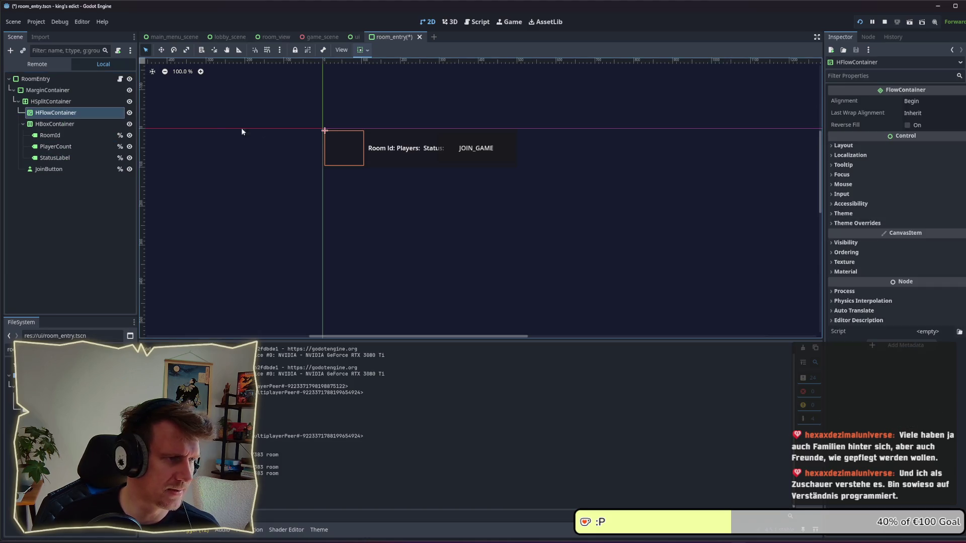
- Set the HFlowContainer's Alignment and Last Wrap Alignment to Center
{"action": "left_click", "coordinate": [922, 114]}
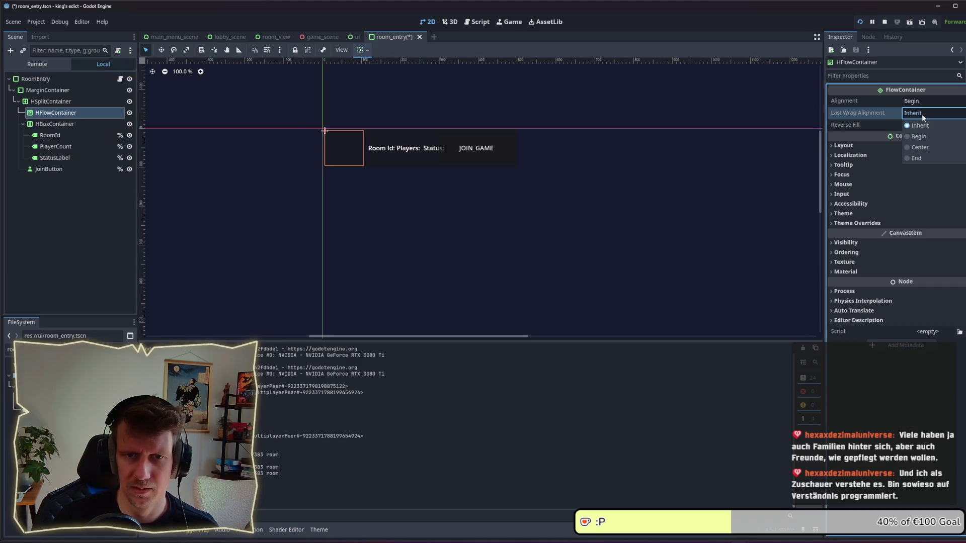
{"action": "left_click", "coordinate": [922, 104]}
{"action": "left_click", "coordinate": [921, 104]}
{"action": "left_click", "coordinate": [921, 125]}
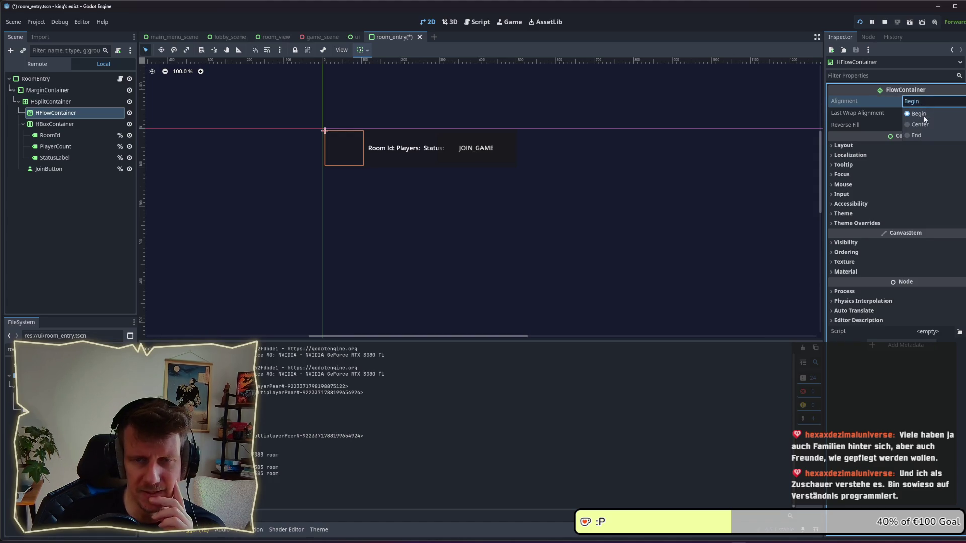
{"action": "left_click", "coordinate": [920, 113]}
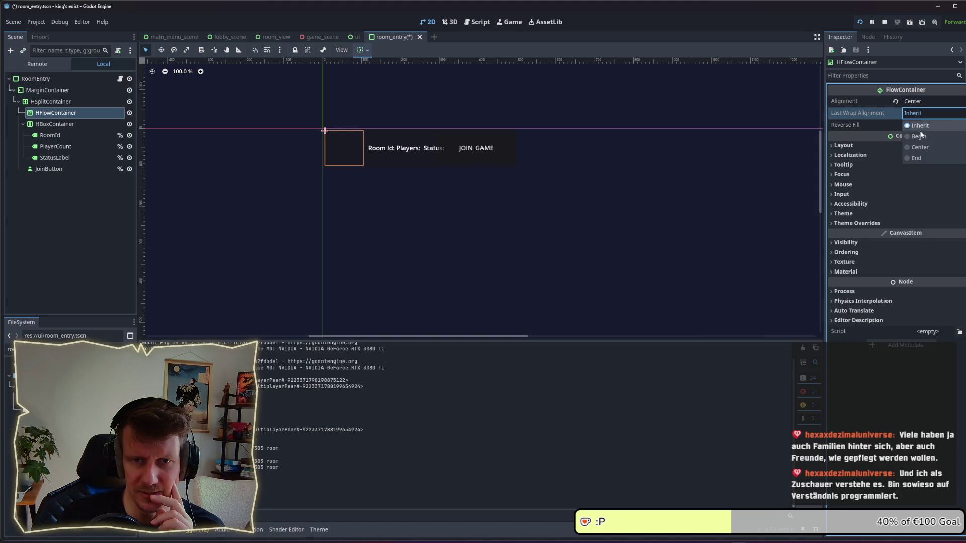
{"action": "left_click", "coordinate": [920, 147]}
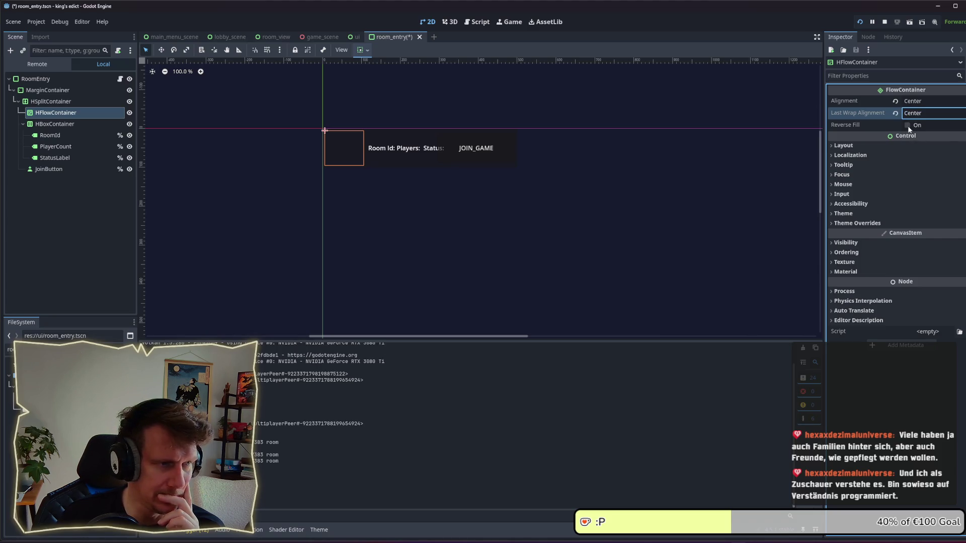
{"action": "left_click", "coordinate": [60, 135]}
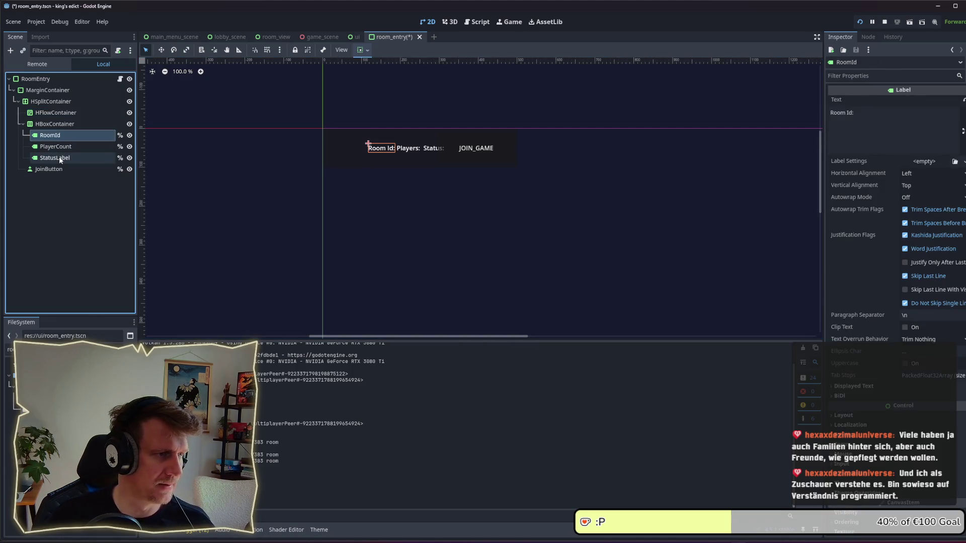
- Move the RoomId, PlayerCount and StatusLabel labels into the HFlowContainer
{"action": "left_click", "coordinate": [59, 156], "text": "shift"}
{"action": "left_click_drag", "start_coordinate": [56, 142], "coordinate": [58, 115]}
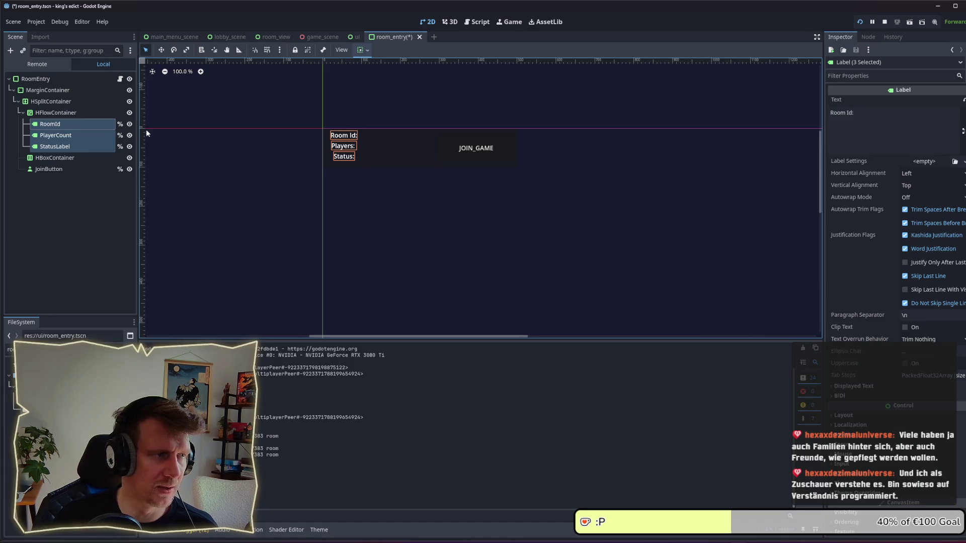
{"action": "left_click", "coordinate": [67, 114]}
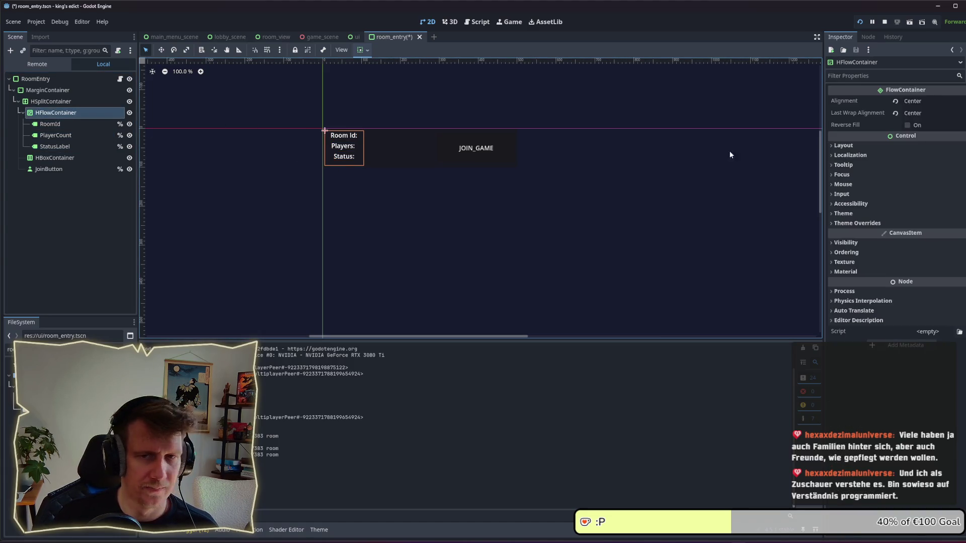
- Tick Horizontal Expand under the HFlowContainer's Layout > Container Sizing
{"action": "left_click", "coordinate": [864, 147]}
{"action": "left_click", "coordinate": [891, 247]}
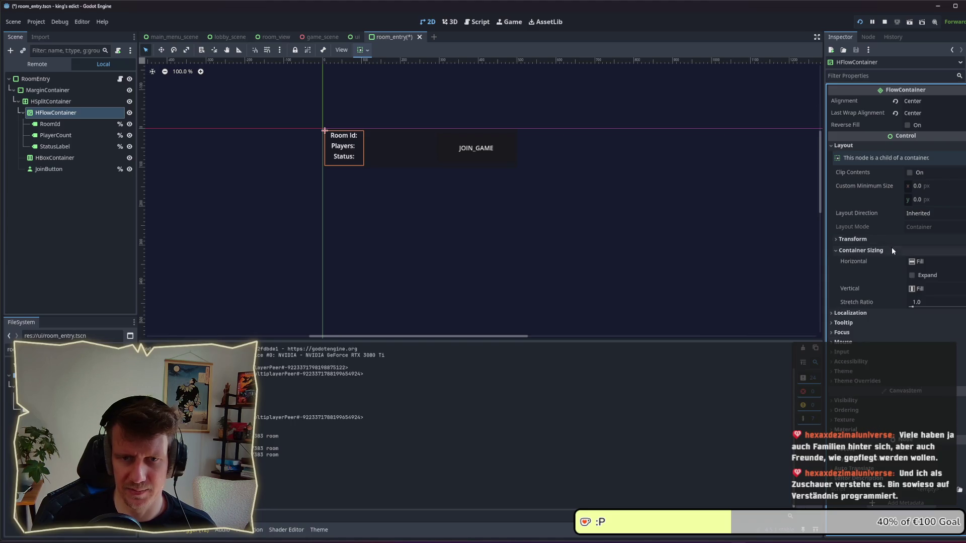
{"action": "left_click", "coordinate": [912, 275]}
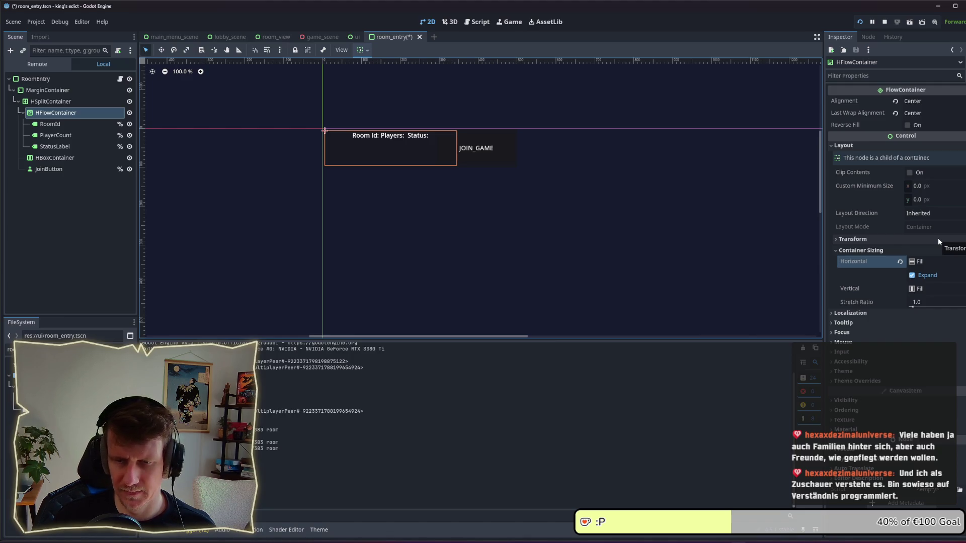
{"action": "left_click", "coordinate": [864, 314]}
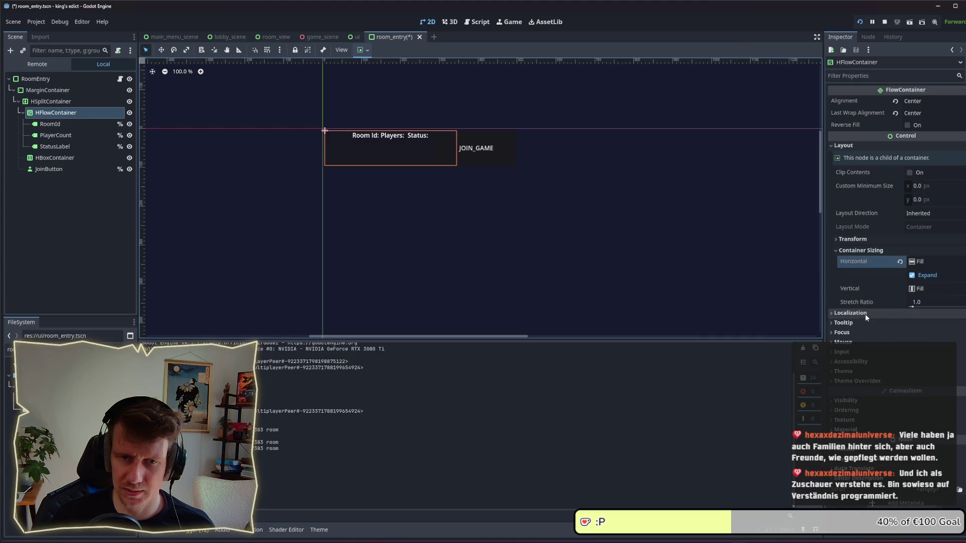
{"action": "left_click", "coordinate": [855, 249]}
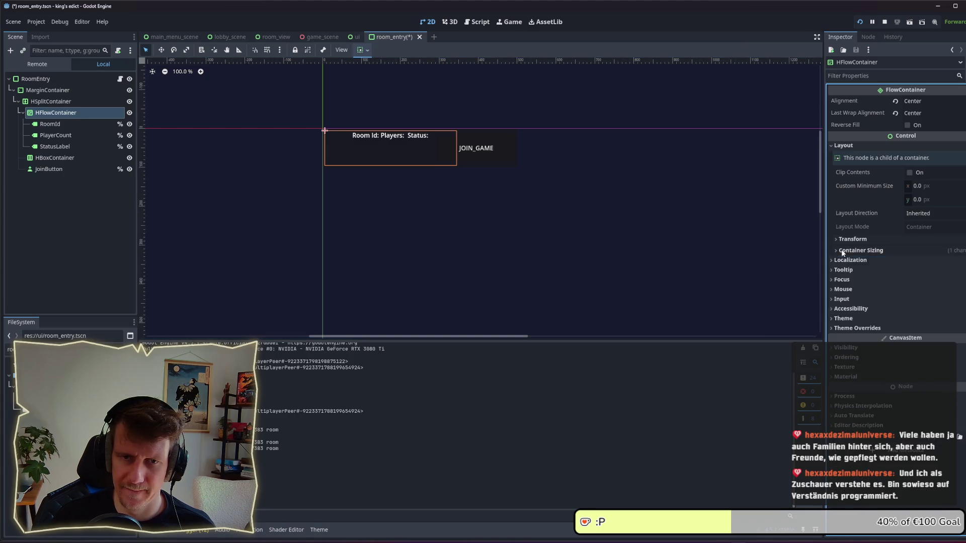
{"action": "left_click", "coordinate": [852, 248]}
{"action": "left_click", "coordinate": [863, 249]}
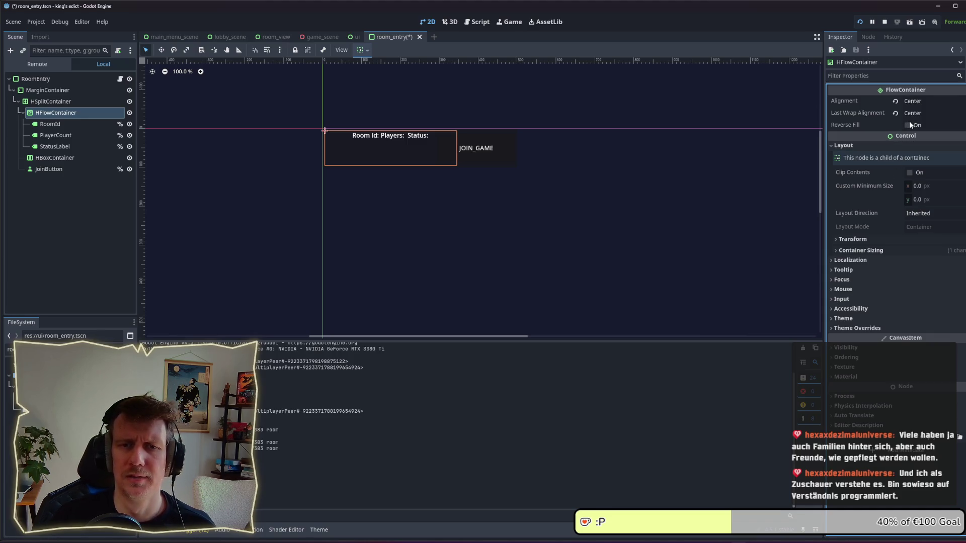
{"action": "left_click", "coordinate": [56, 124]}
- Move the three labels back into the HBoxContainer and delete the empty HFlowContainer
{"action": "left_click", "coordinate": [57, 150], "text": "shift"}
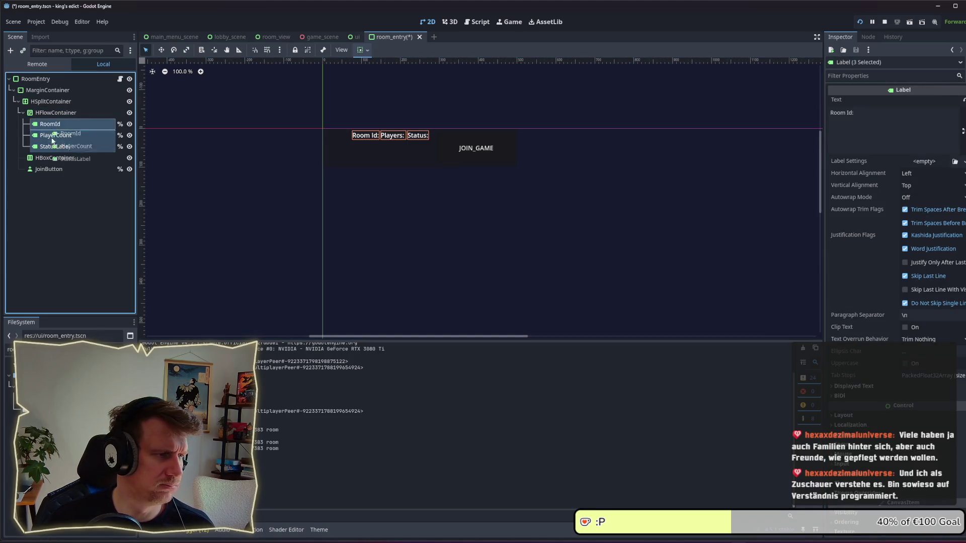
{"action": "left_click_drag", "start_coordinate": [57, 149], "coordinate": [56, 158]}
{"action": "left_click", "coordinate": [61, 115]}
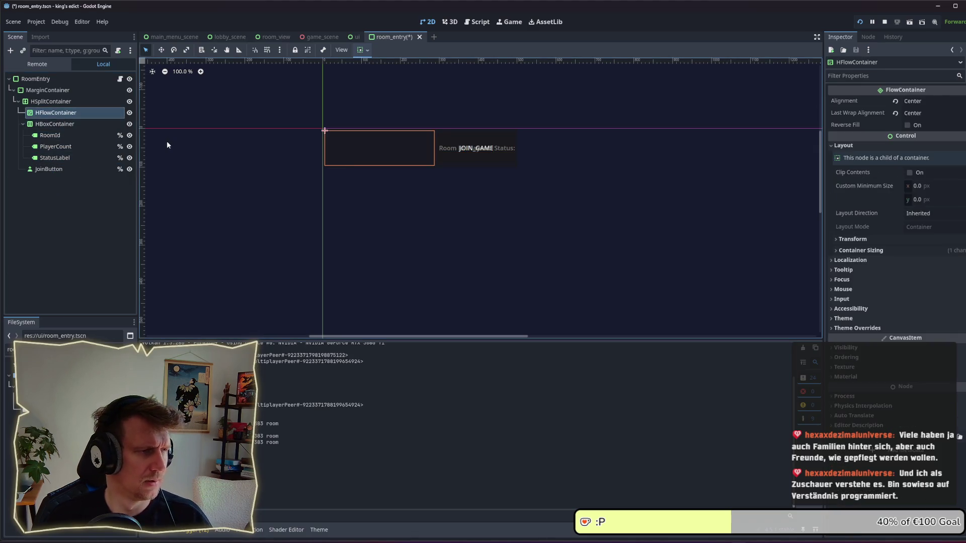
{"action": "key", "text": "Delete"}
{"action": "key", "text": "Return"}
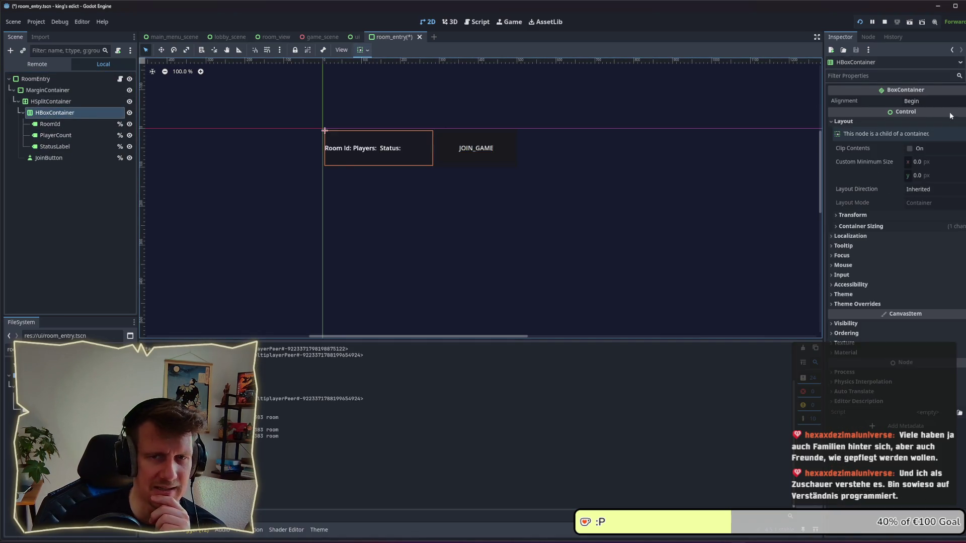
- Set the HBoxContainer alignment to Center, keep layout direction Inherited, and save room_entry
{"action": "left_click", "coordinate": [934, 101]}
{"action": "left_click", "coordinate": [933, 123]}
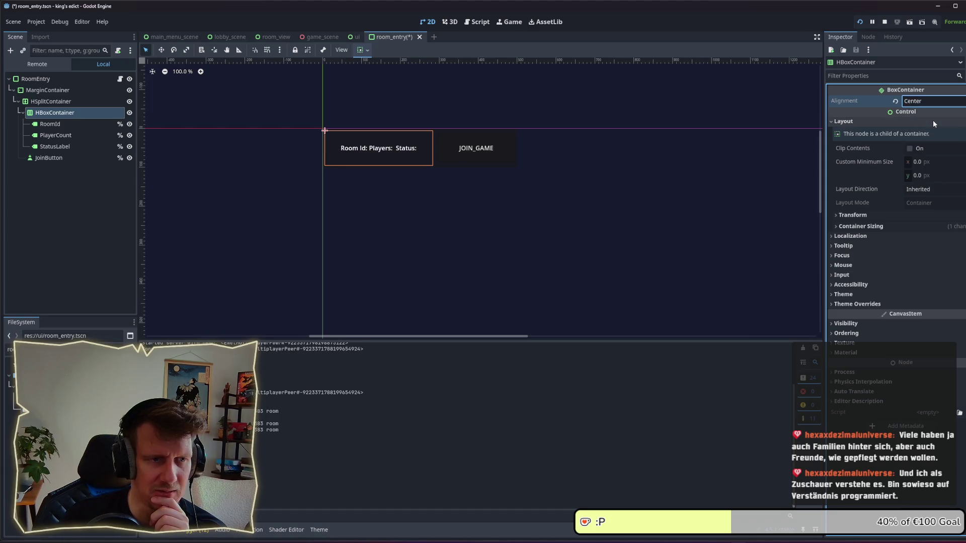
{"action": "left_click", "coordinate": [884, 226]}
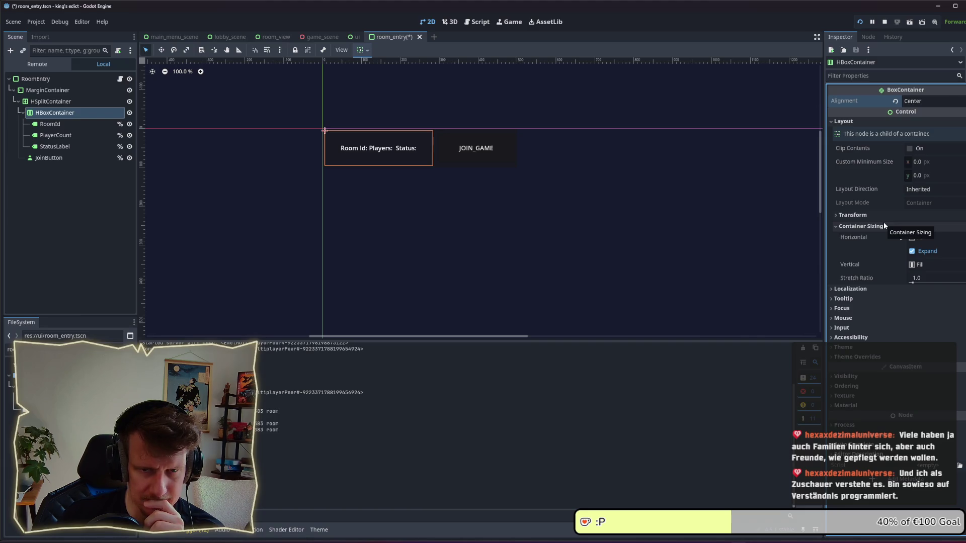
{"action": "left_click", "coordinate": [884, 225]}
{"action": "left_click", "coordinate": [916, 191]}
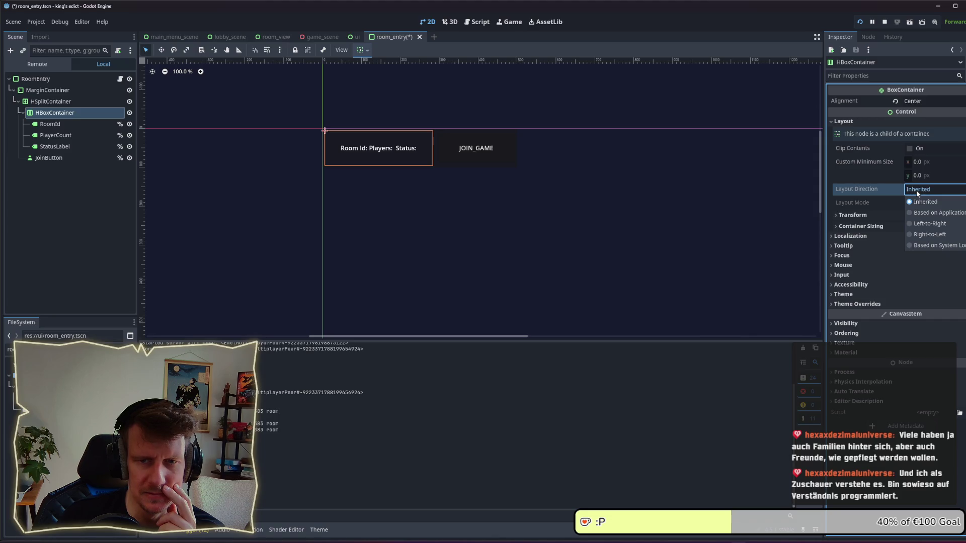
{"action": "left_click", "coordinate": [916, 190]}
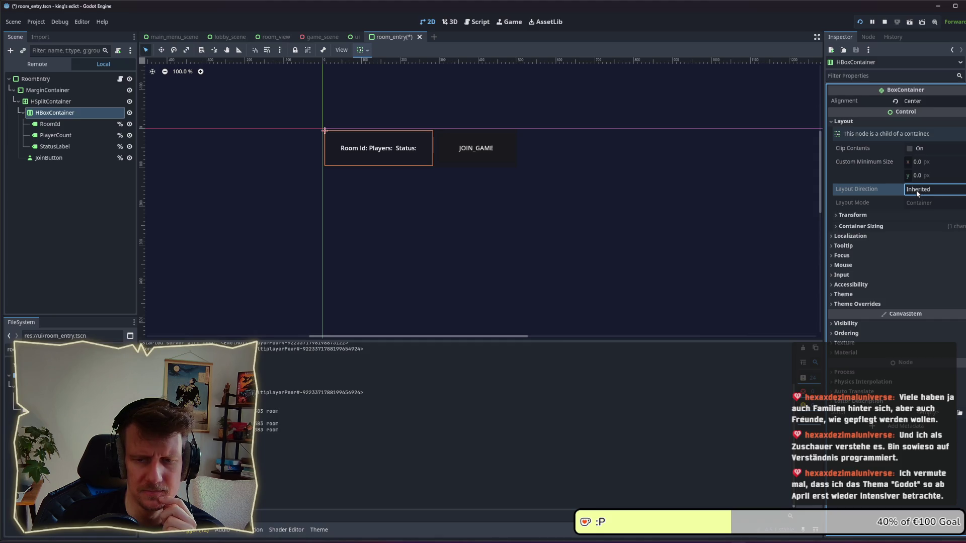
{"action": "left_click", "coordinate": [887, 226]}
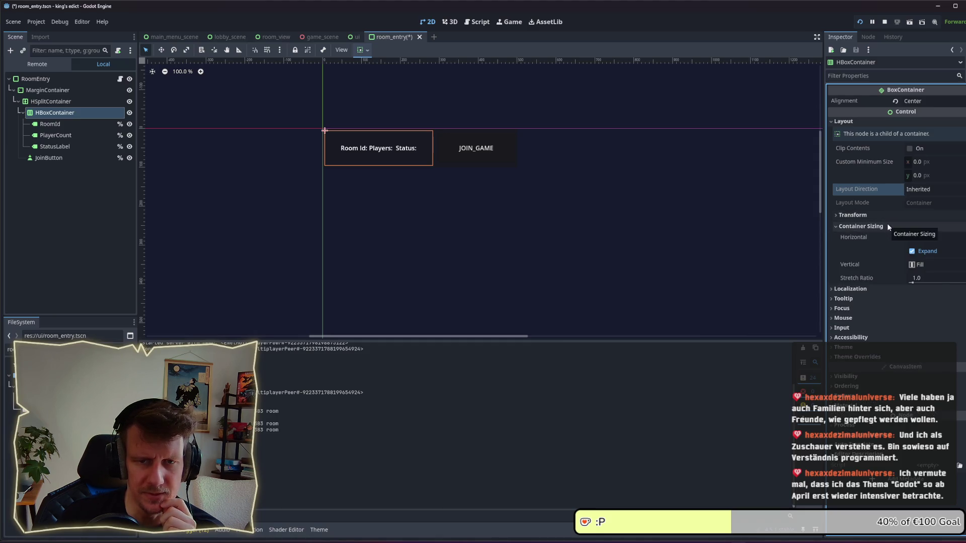
{"action": "left_click", "coordinate": [888, 226]}
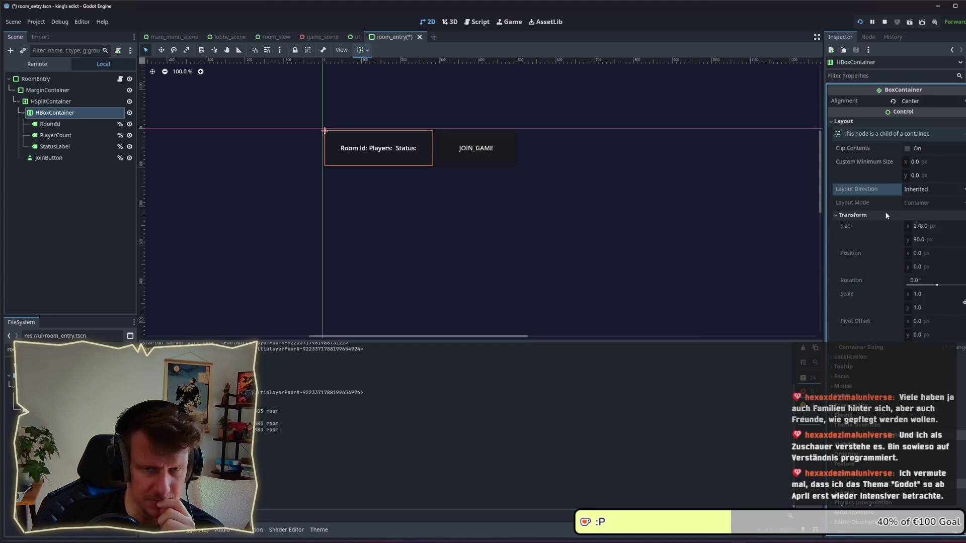
{"action": "left_click", "coordinate": [912, 126]}
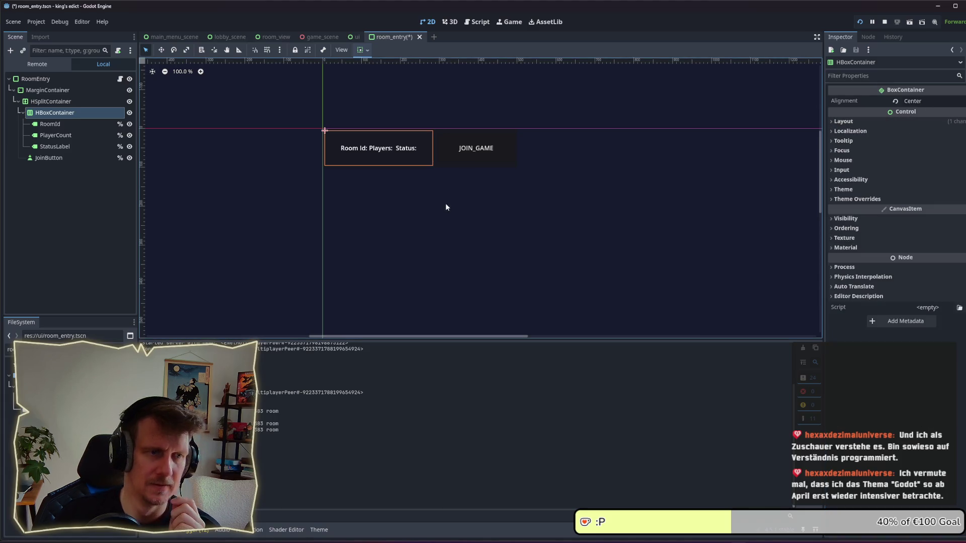
{"action": "key", "text": "ctrl+s"}
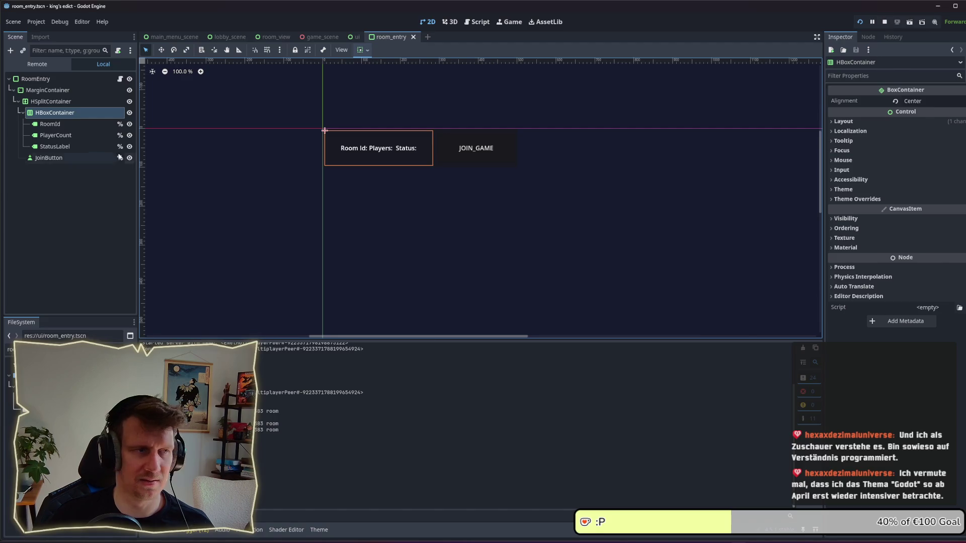
{"action": "left_click", "coordinate": [60, 125]}
{"action": "left_click", "coordinate": [75, 113]}
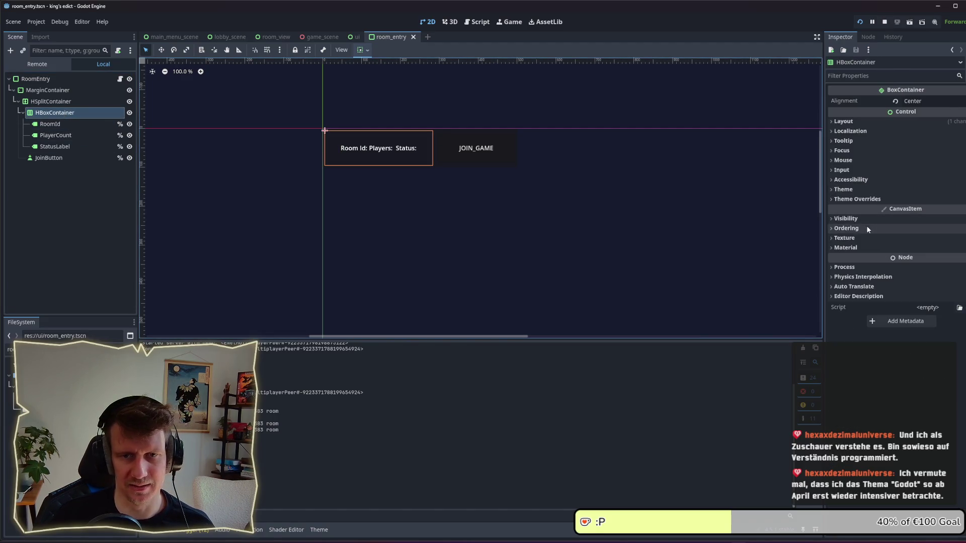
- Enable the HBoxContainer's Separation override, trying 20, 30, then 40, and save the scene
{"action": "left_click", "coordinate": [865, 199]}
{"action": "left_click", "coordinate": [861, 209]}
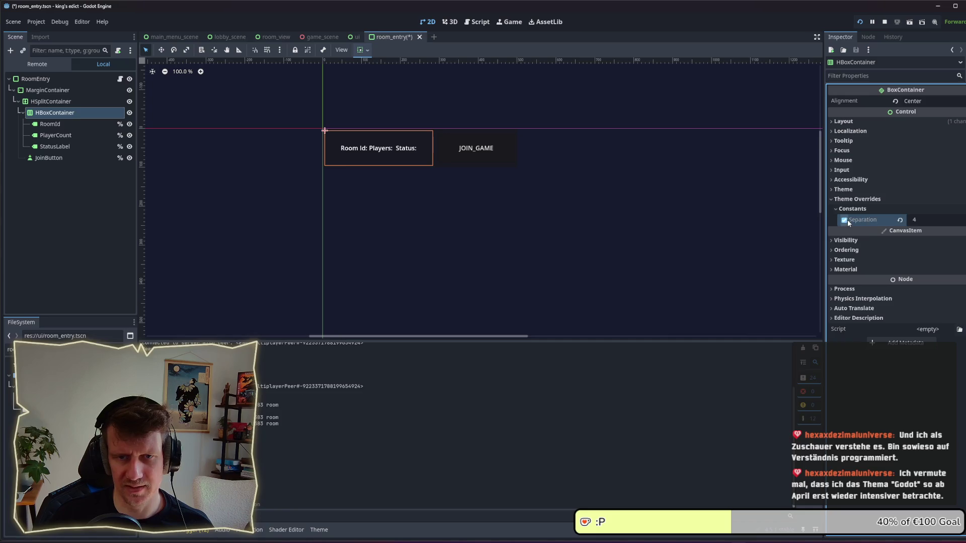
{"action": "left_click", "coordinate": [844, 220]}
{"action": "left_click", "coordinate": [922, 220]}
{"action": "type", "text": "20"}
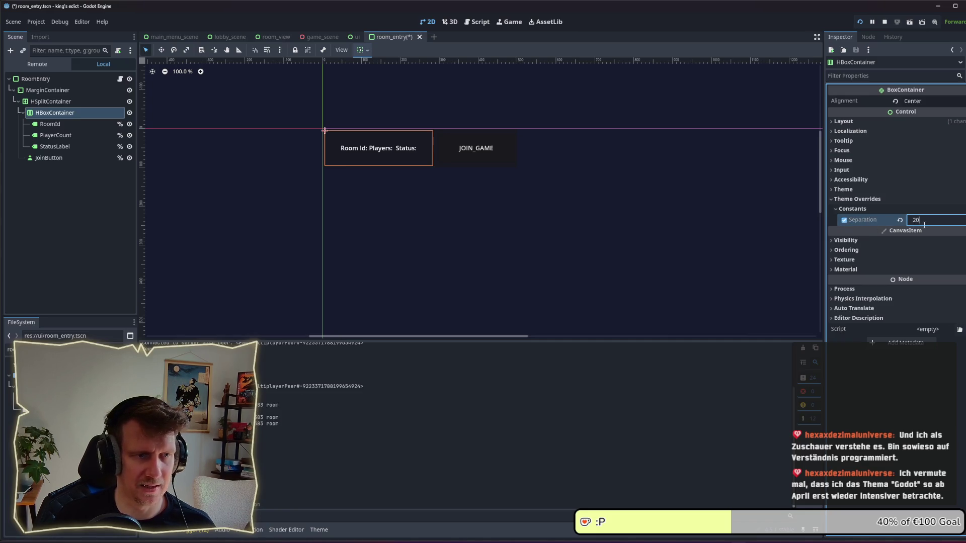
{"action": "key", "text": "Return"}
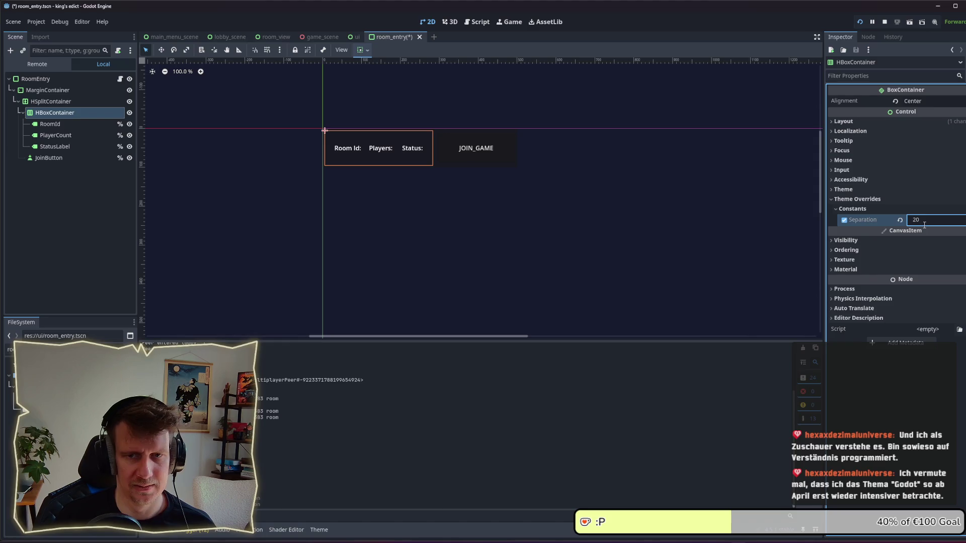
{"action": "left_click", "coordinate": [924, 224]}
{"action": "type", "text": "30"}
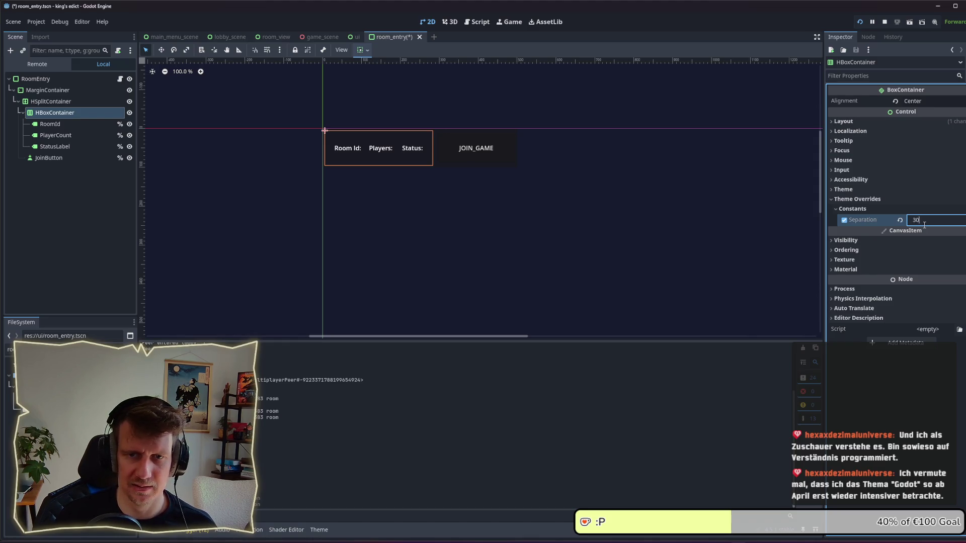
{"action": "key", "text": "Return"}
{"action": "left_click", "coordinate": [926, 218]}
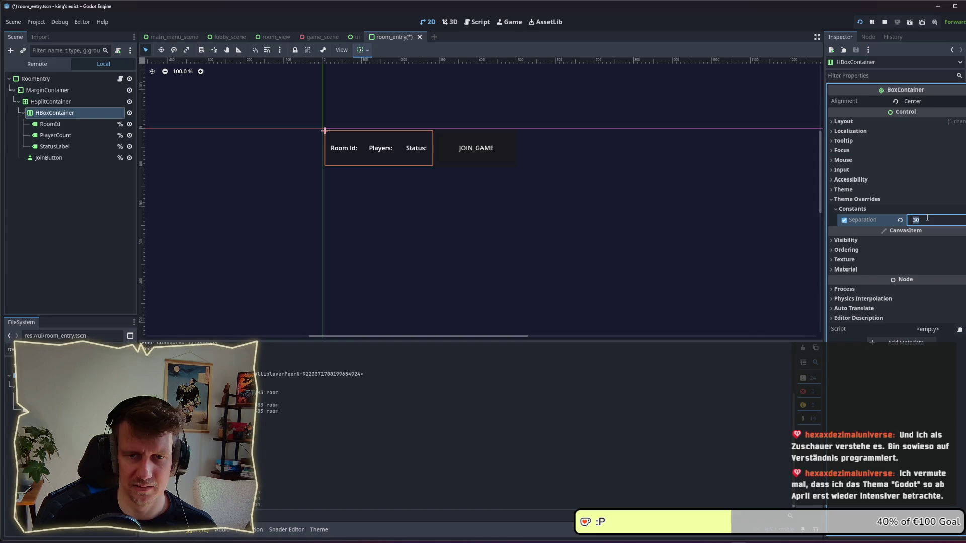
{"action": "type", "text": "40"}
{"action": "key", "text": "Return"}
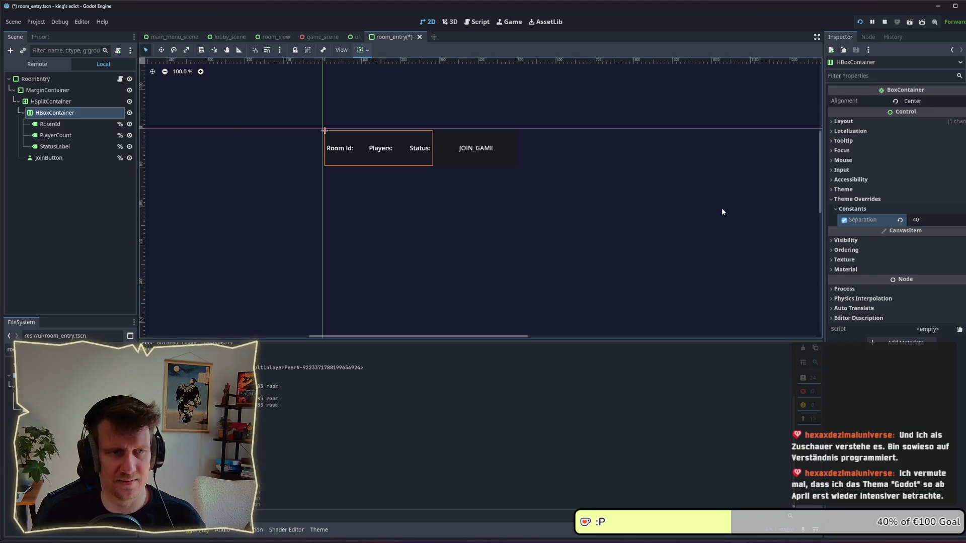
{"action": "key", "text": "ctrl+s"}
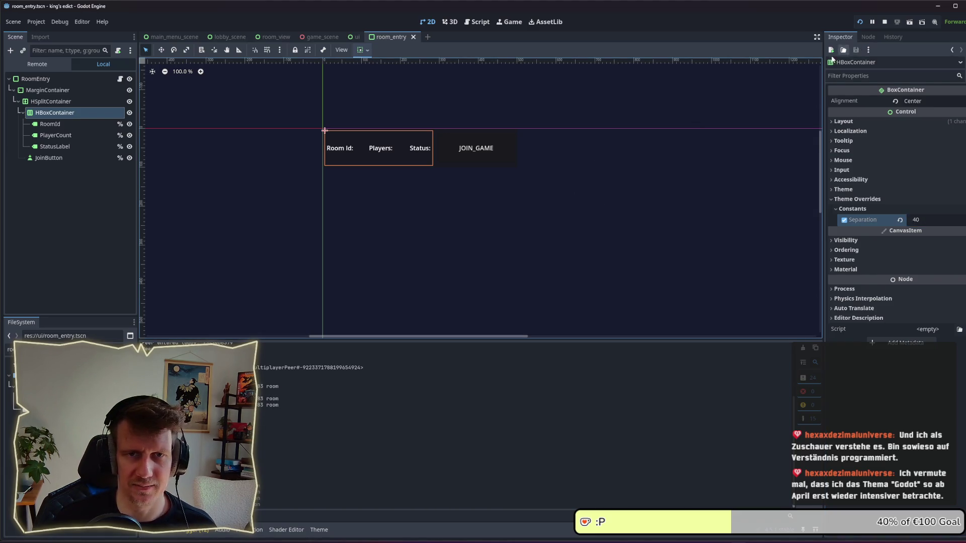
- Check the room row in the running game, then set Separation to 80
{"action": "key", "text": "alt+Tab"}
{"action": "key", "text": "Tab"}
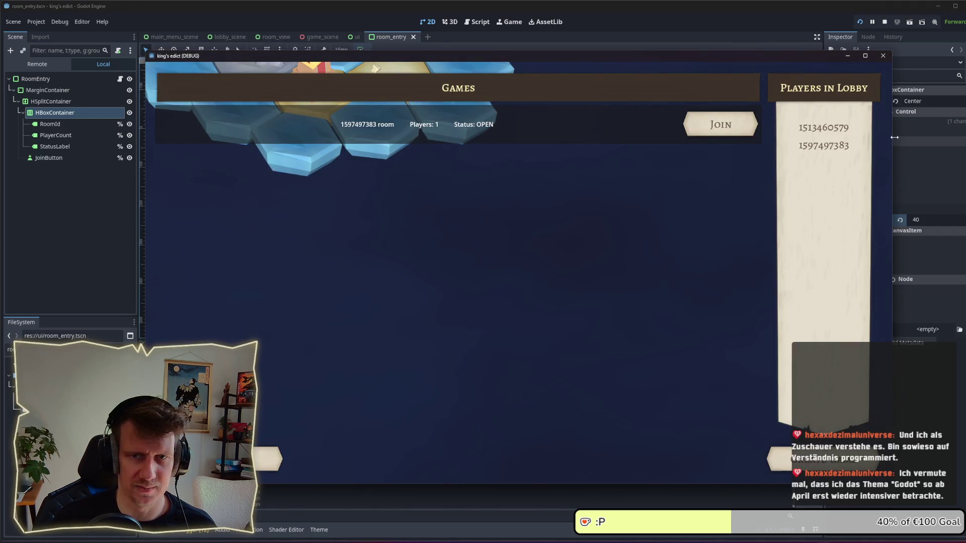
{"action": "mouse_move", "coordinate": [891, 141]}
{"action": "left_mouse_down"}
{"action": "mouse_move", "coordinate": [561, 152]}
{"action": "mouse_move", "coordinate": [814, 148]}
{"action": "left_mouse_up"}
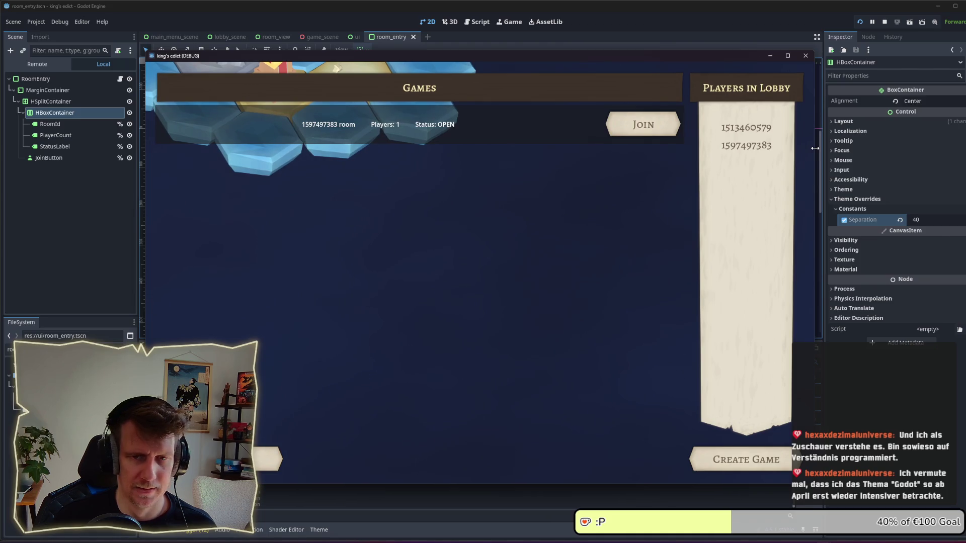
{"action": "key", "text": "alt+Tab"}
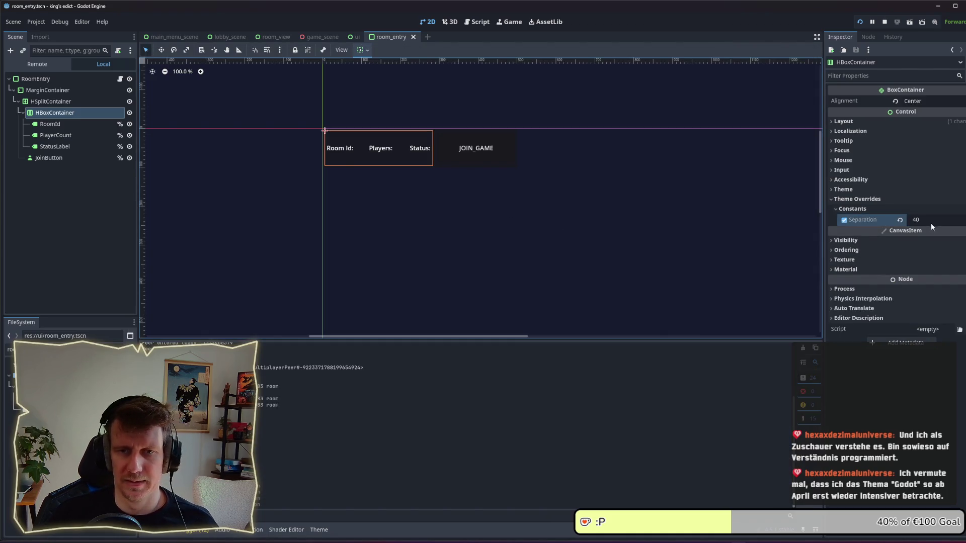
{"action": "left_click", "coordinate": [933, 221]}
{"action": "type", "text": "60"}
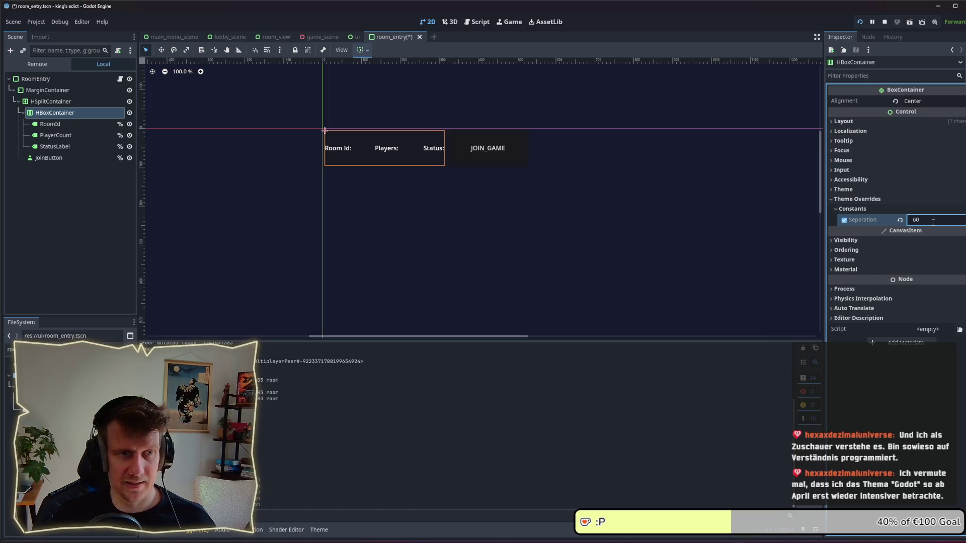
{"action": "key", "text": "alt+Tab"}
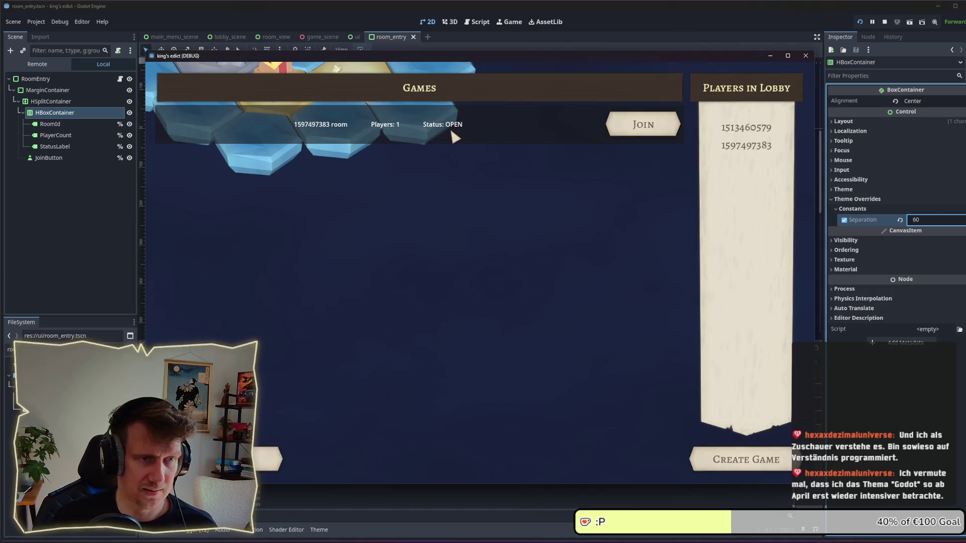
{"action": "left_click", "coordinate": [928, 219]}
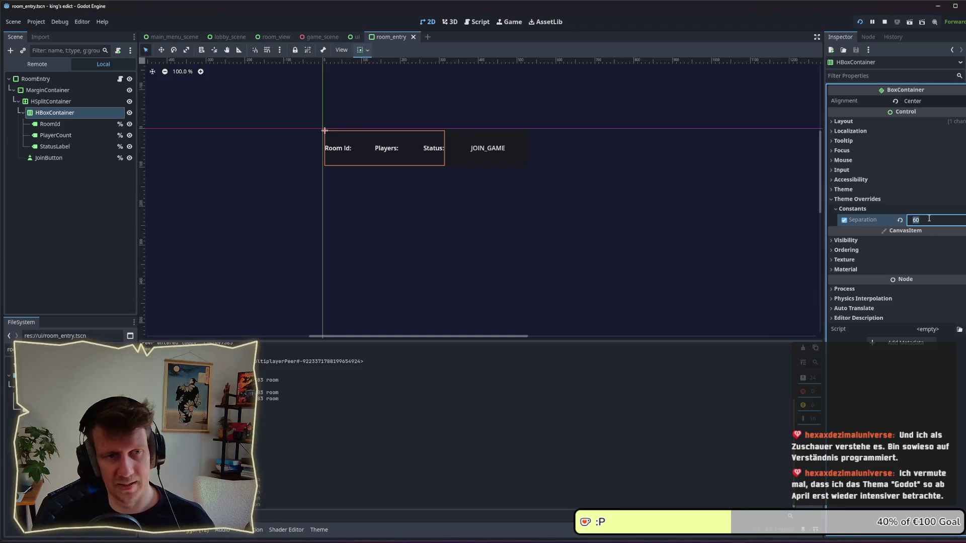
{"action": "type", "text": "80"}
{"action": "key", "text": "Return"}
{"action": "key", "text": "alt+Tab"}
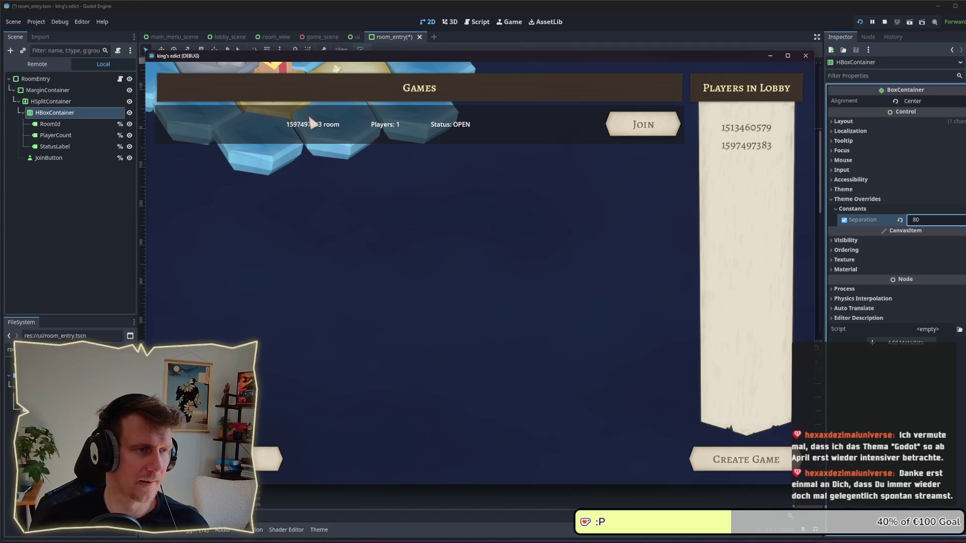
- Step through the row's labels in the scene tree and glance at the running game
{"action": "left_click", "coordinate": [58, 112]}
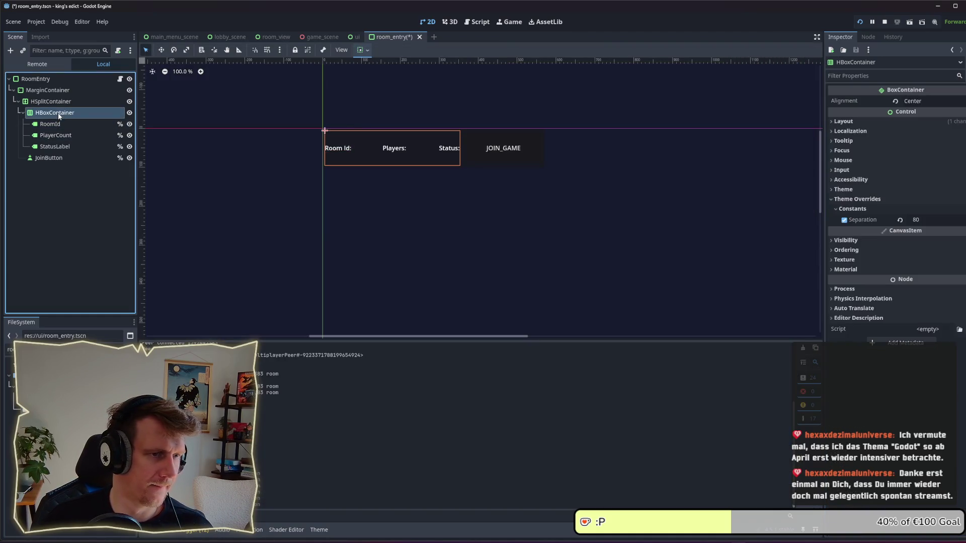
{"action": "left_click", "coordinate": [88, 135]}
{"action": "key", "text": "Up"}
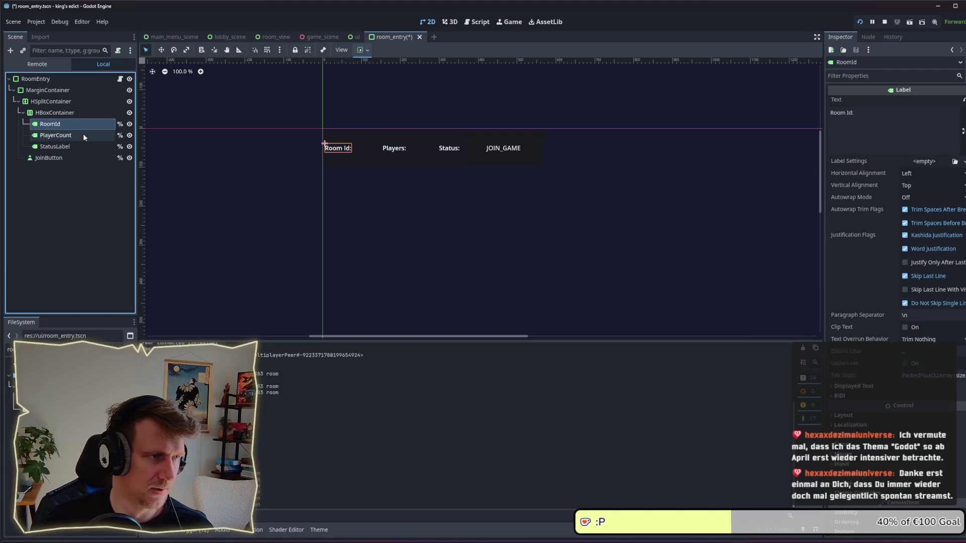
{"action": "key", "text": "Down"}
{"action": "left_click", "coordinate": [82, 146]}
{"action": "left_click", "coordinate": [52, 112]}
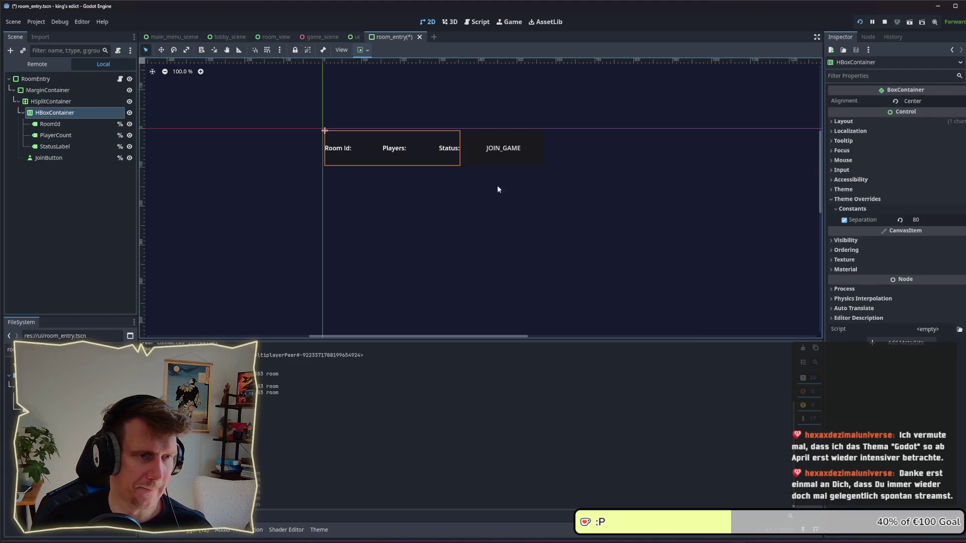
{"action": "key", "text": "alt+Tab"}
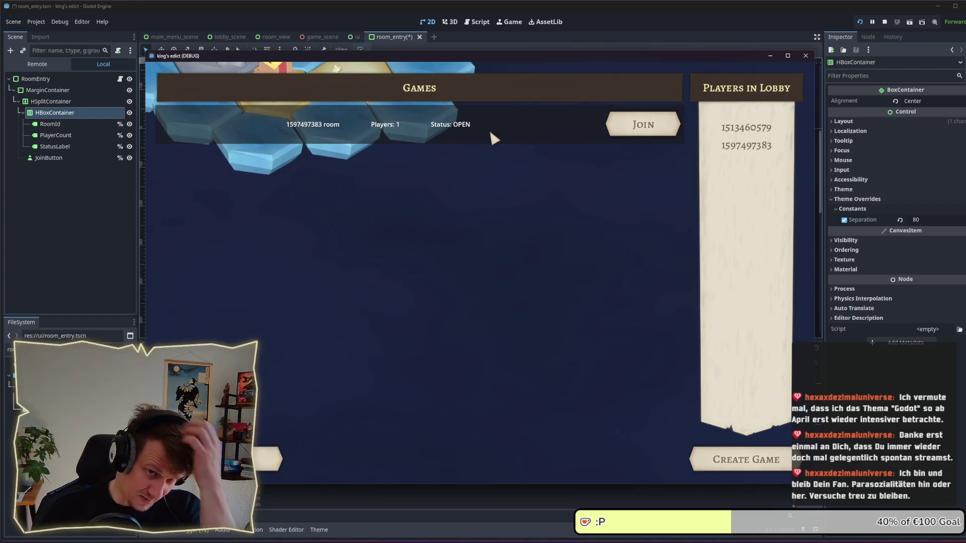
- Set RoomId, PlayerCount and StatusLabel's Type Variation to TooltipLabel and save the scene
{"action": "left_click", "coordinate": [50, 125]}
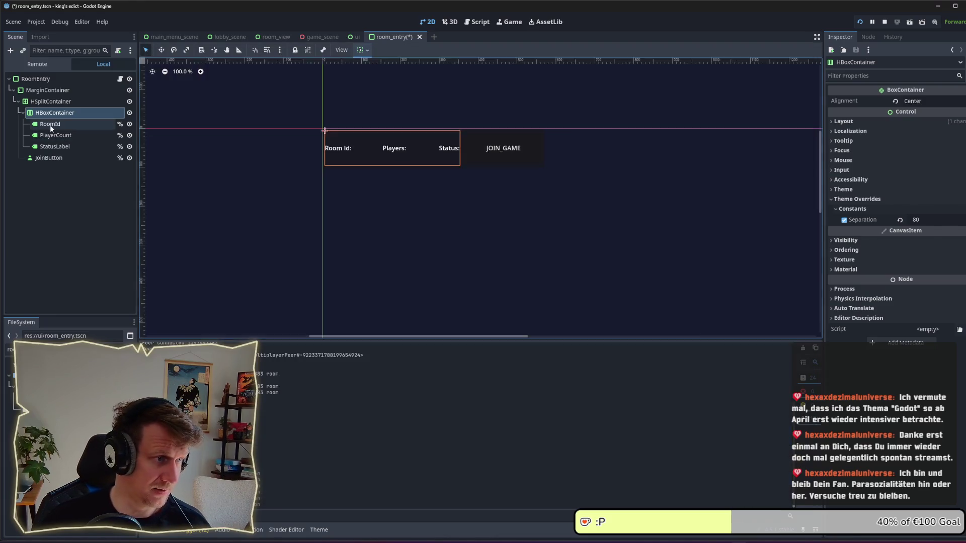
{"action": "left_click", "coordinate": [54, 146], "text": "shift"}
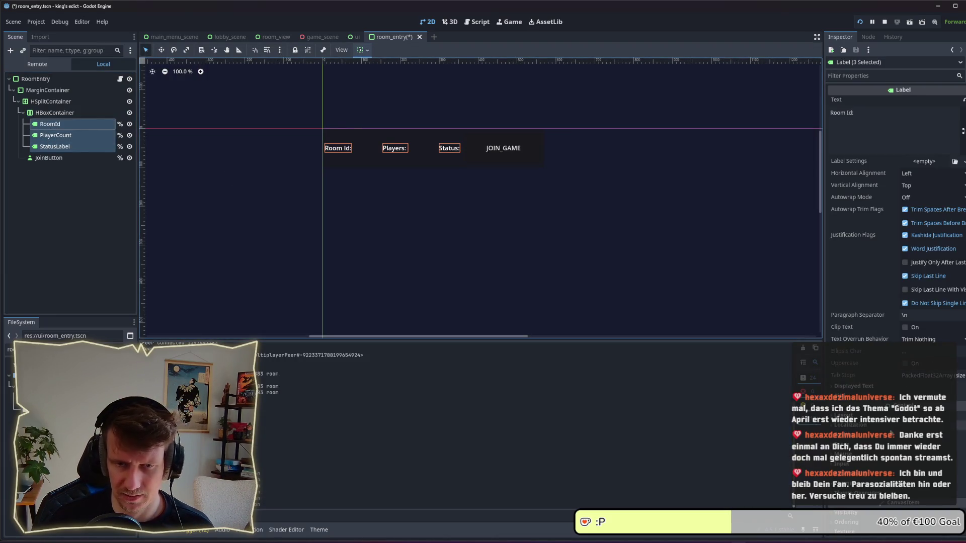
{"action": "left_click", "coordinate": [961, 483]}
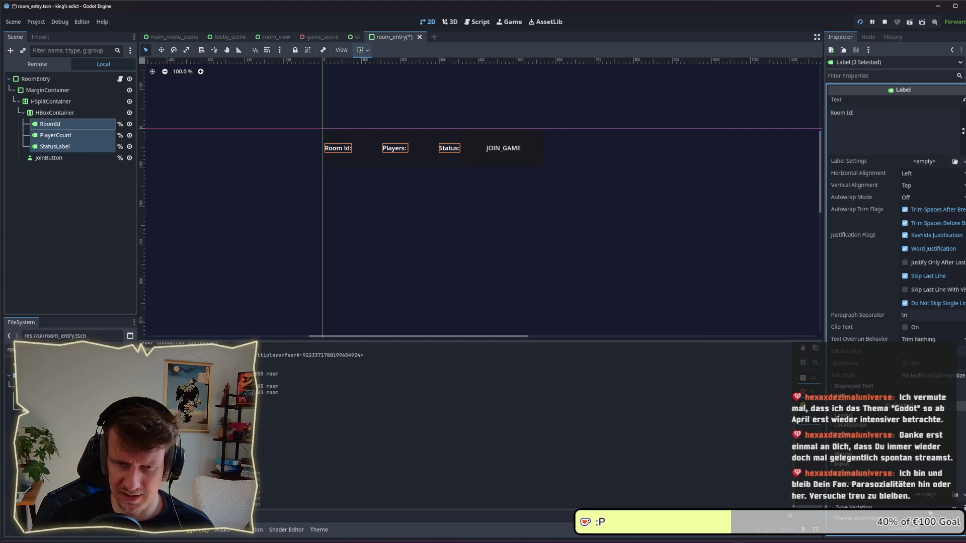
{"action": "left_click", "coordinate": [929, 511]}
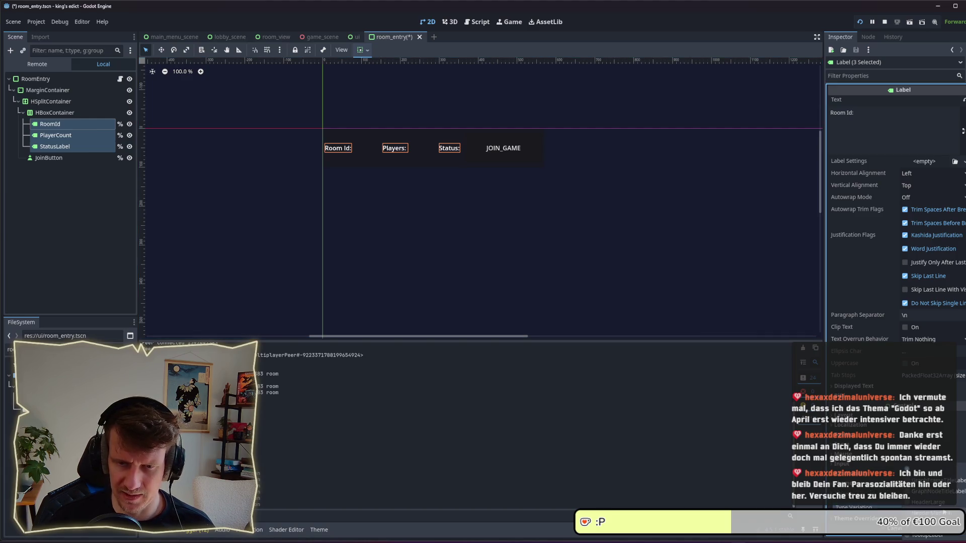
{"action": "left_click", "coordinate": [931, 534]}
{"action": "key", "text": "ctrl+s"}
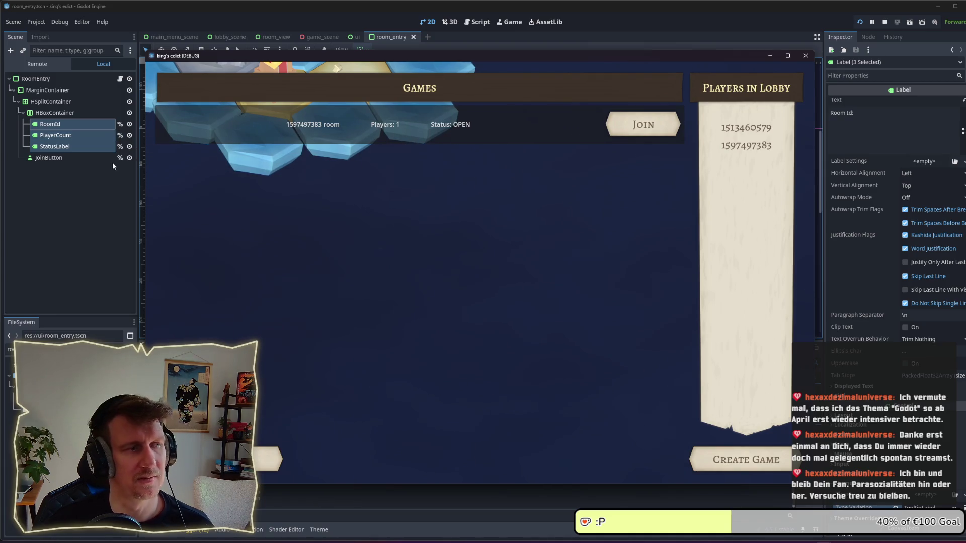
- Relaunch the game, open the Multiplayer lobby in both windows, then close it with F8
{"action": "left_click", "coordinate": [84, 184]}
{"action": "left_click", "coordinate": [79, 135]}
{"action": "left_click", "coordinate": [77, 125]}
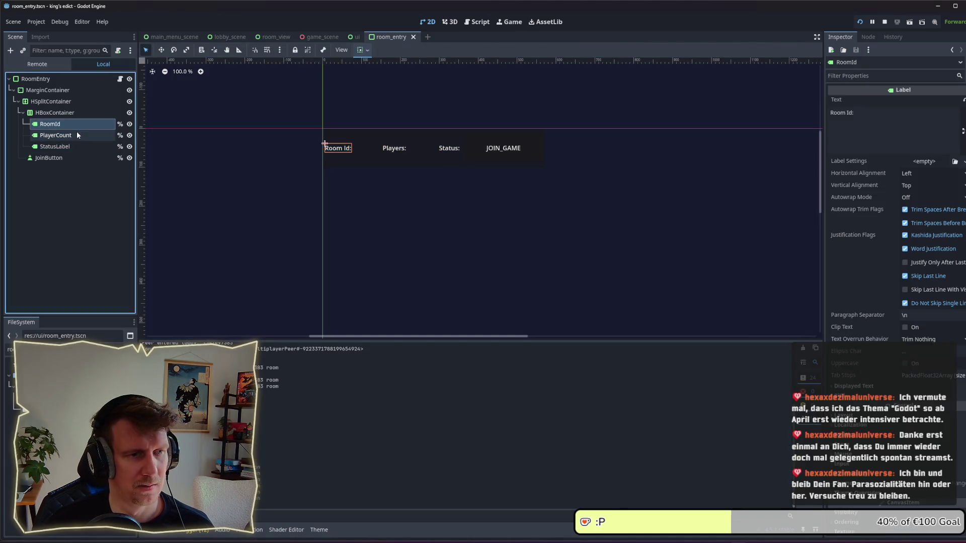
{"action": "scroll", "coordinate": [880, 365], "scroll_direction": "down", "scroll_amount": 3}
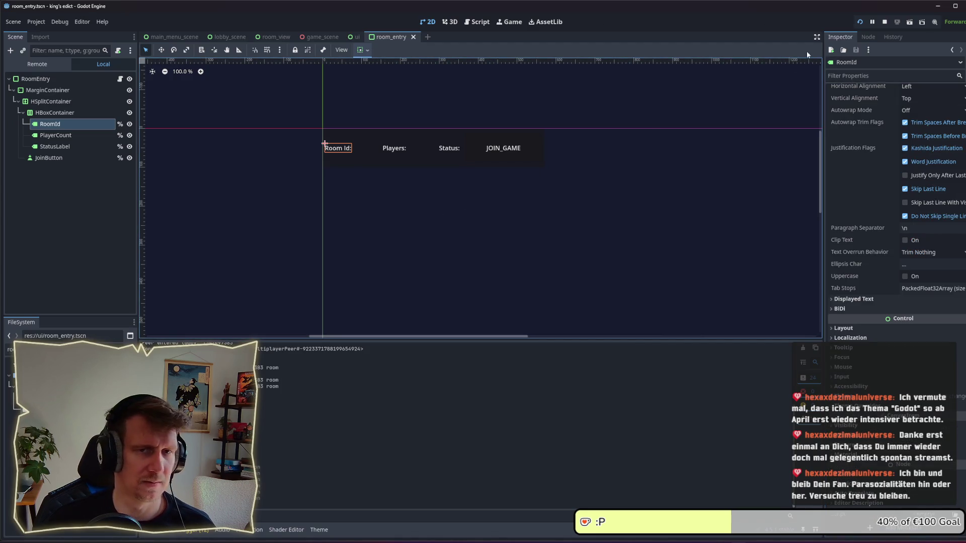
{"action": "left_click", "coordinate": [860, 21]}
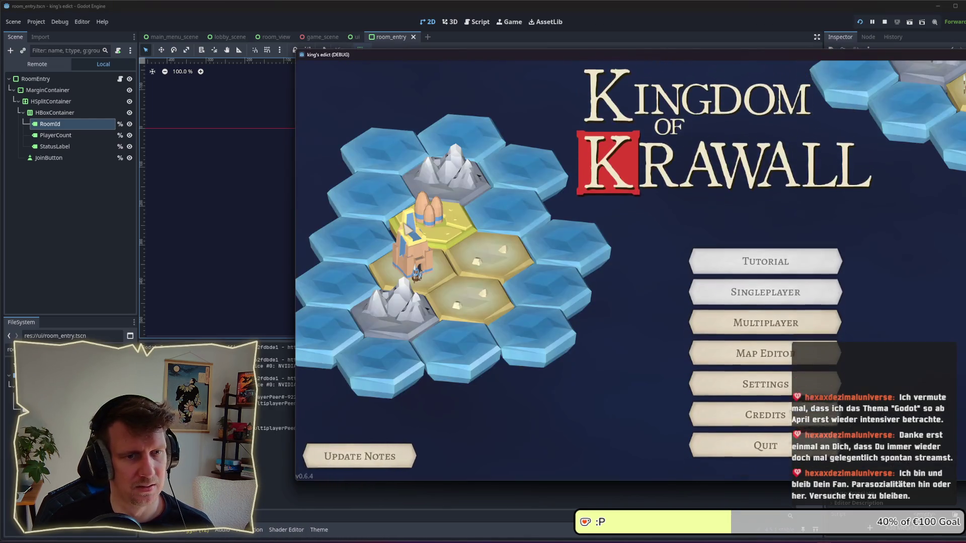
{"action": "left_click", "coordinate": [768, 311]}
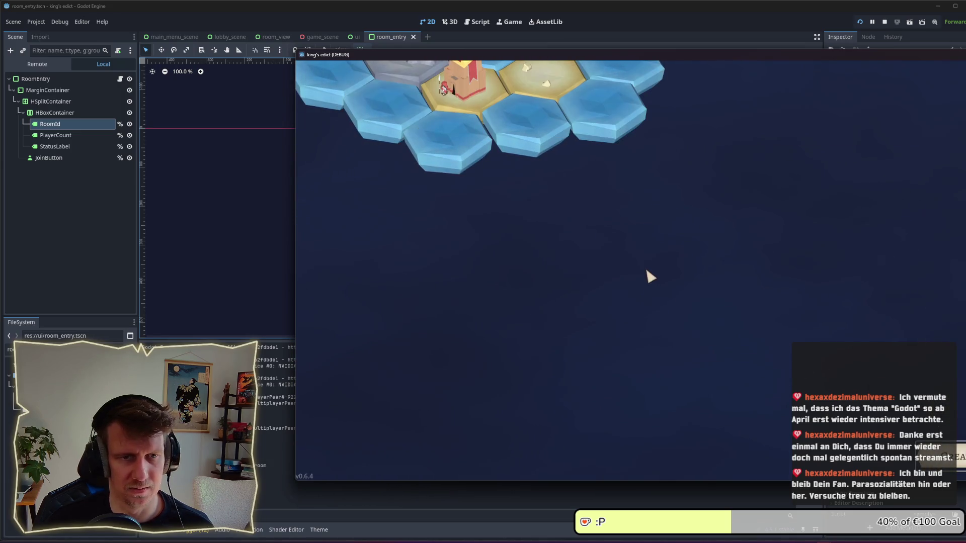
{"action": "key", "text": "alt+Tab"}
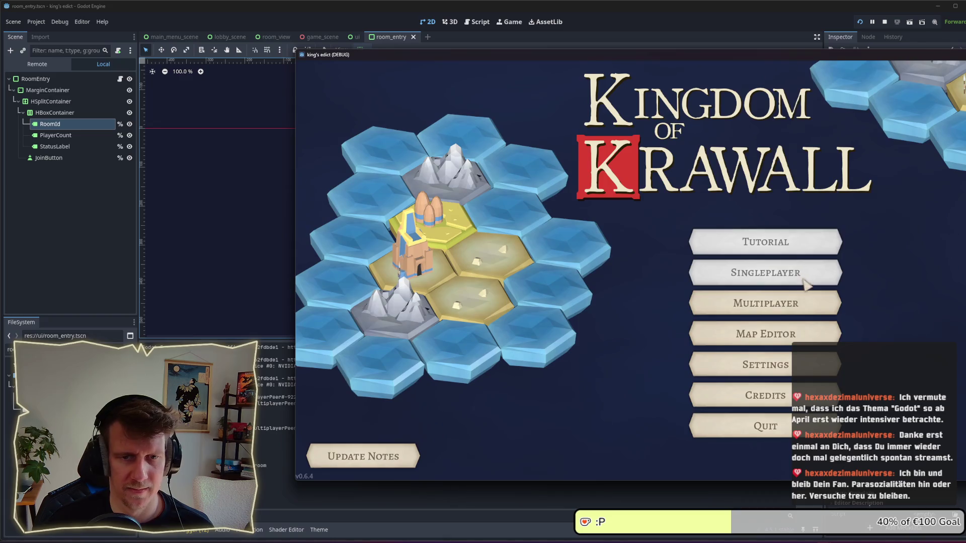
{"action": "left_click", "coordinate": [768, 307]}
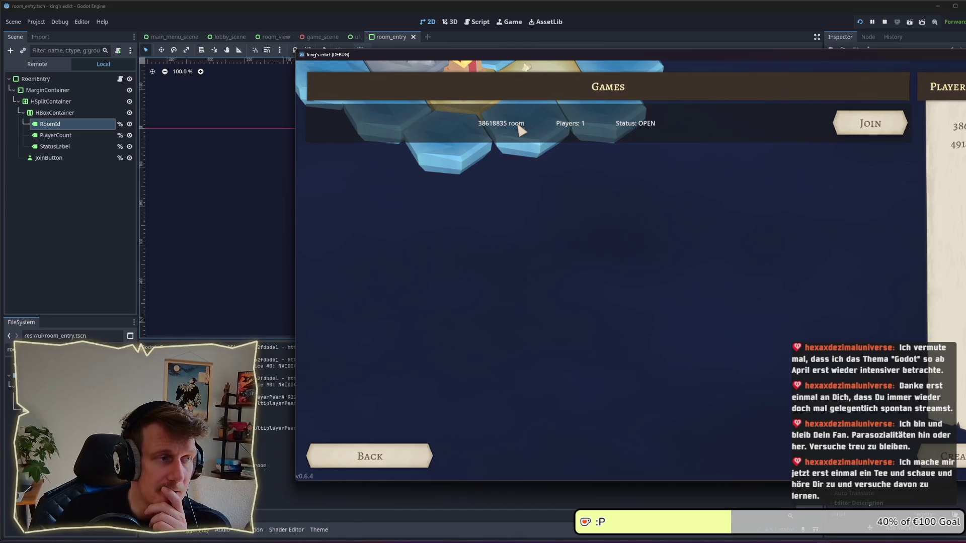
{"action": "left_click_drag", "start_coordinate": [541, 60], "coordinate": [406, 53]}
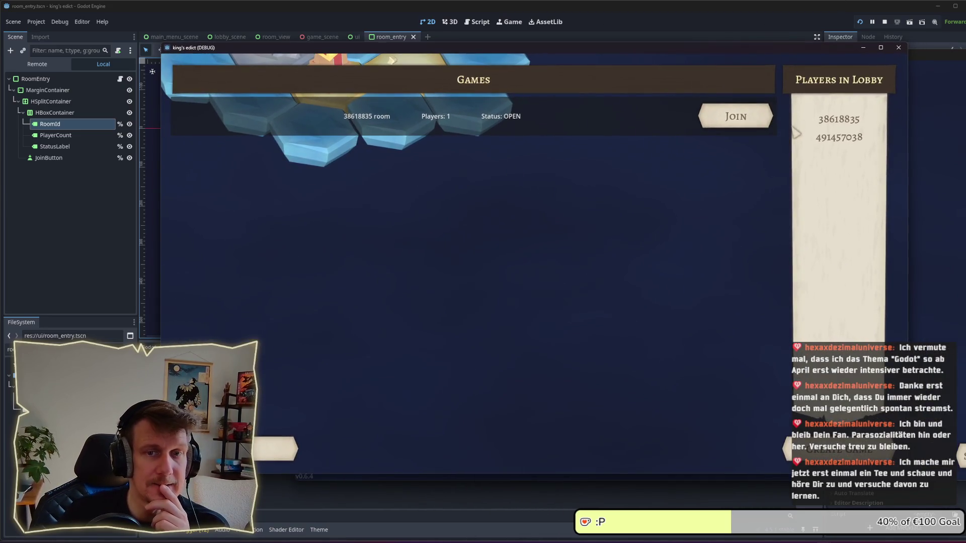
{"action": "key", "text": "F8"}
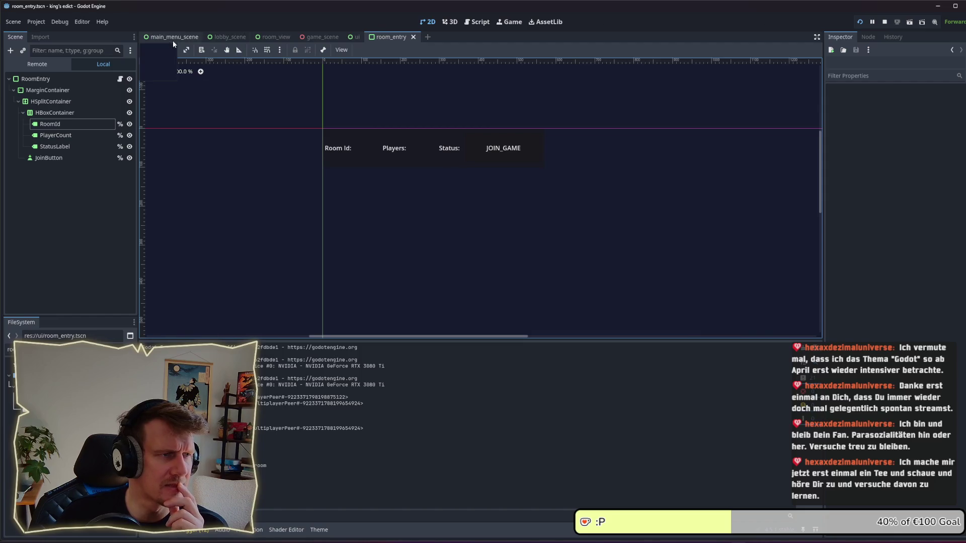
{"action": "left_click", "coordinate": [173, 37]}
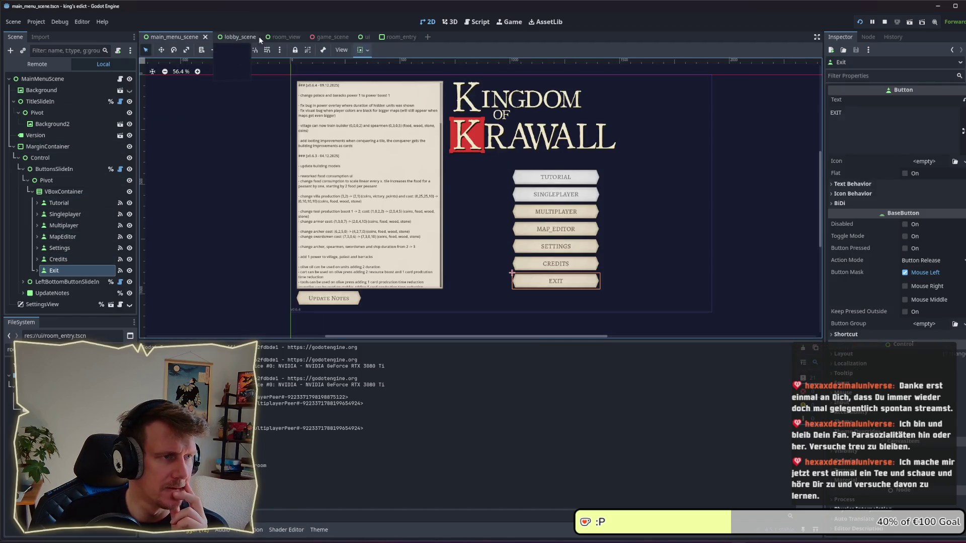
{"action": "left_click", "coordinate": [233, 38]}
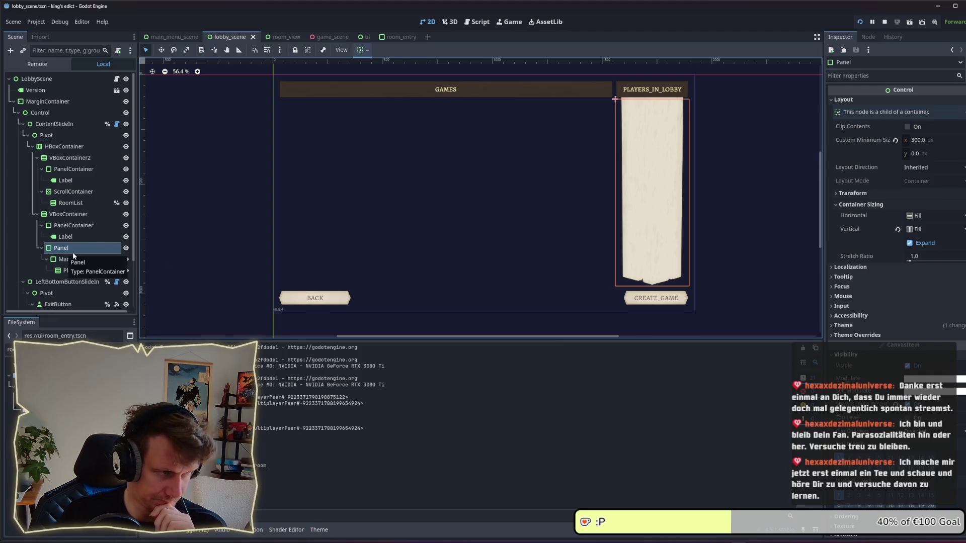
{"action": "left_click", "coordinate": [116, 79]}
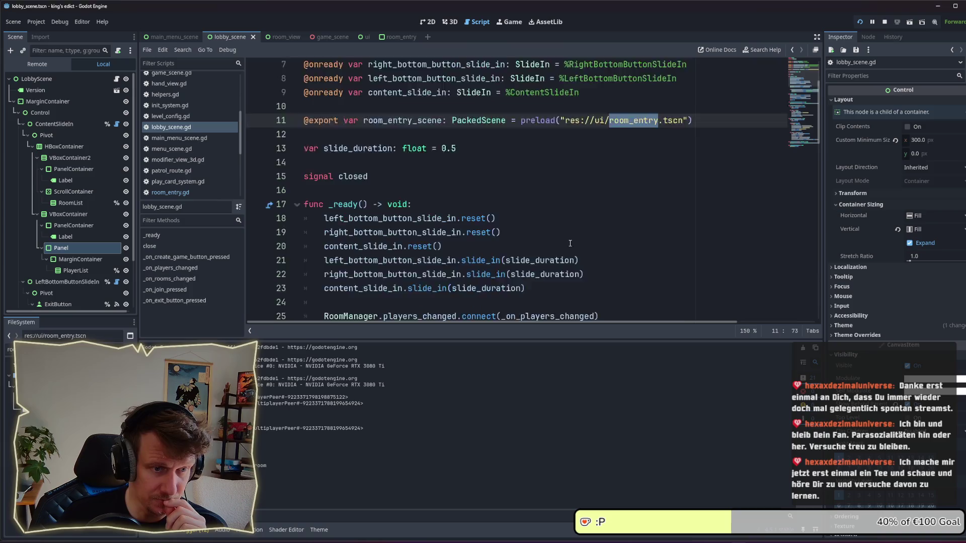
{"action": "scroll", "coordinate": [570, 244], "scroll_direction": "down", "scroll_amount": 12}
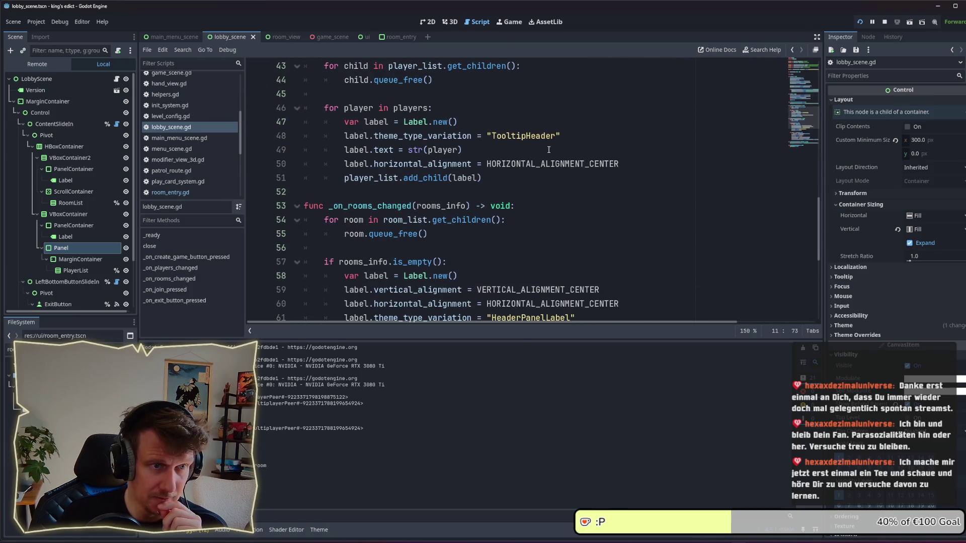
{"action": "left_click_drag", "start_coordinate": [556, 136], "coordinate": [493, 135]}
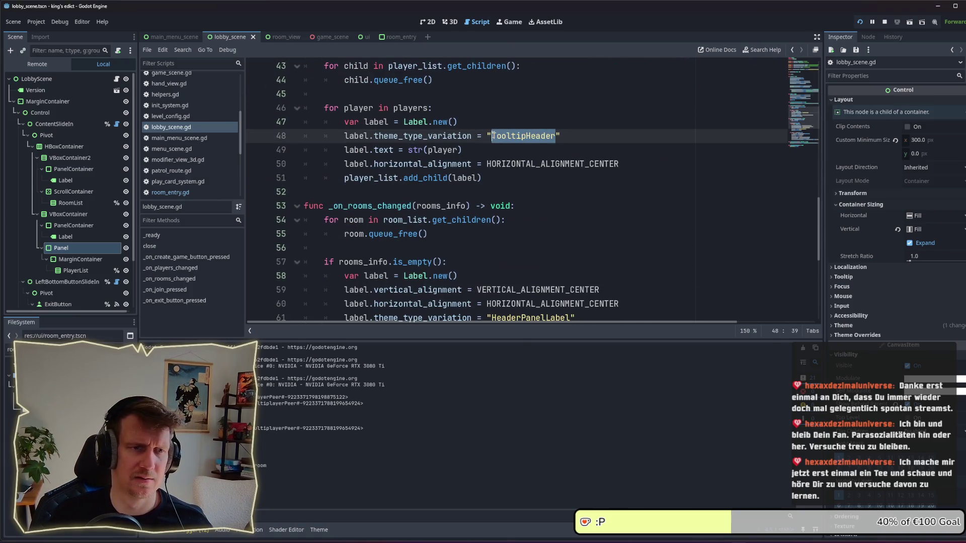
{"action": "left_click", "coordinate": [391, 37]}
{"action": "left_click", "coordinate": [182, 38]}
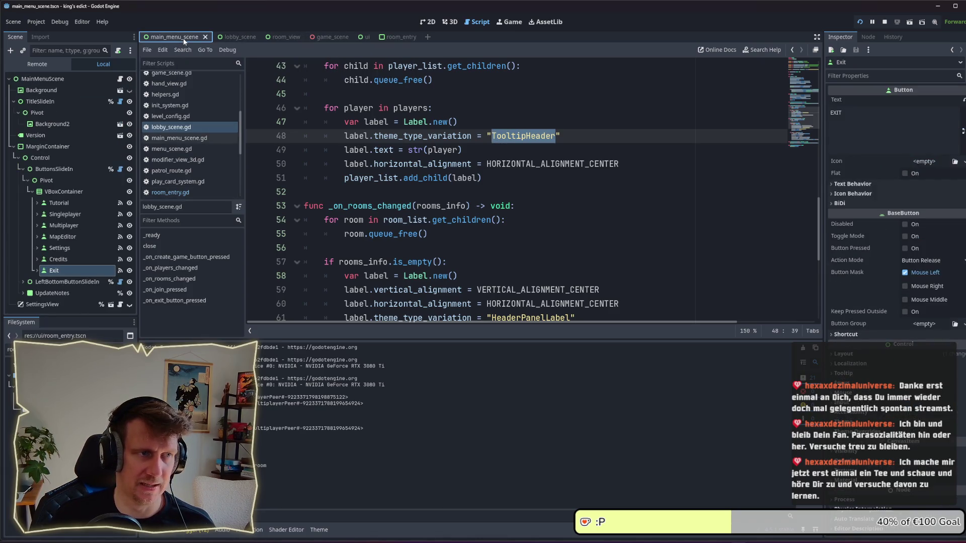
{"action": "left_click", "coordinate": [434, 23]}
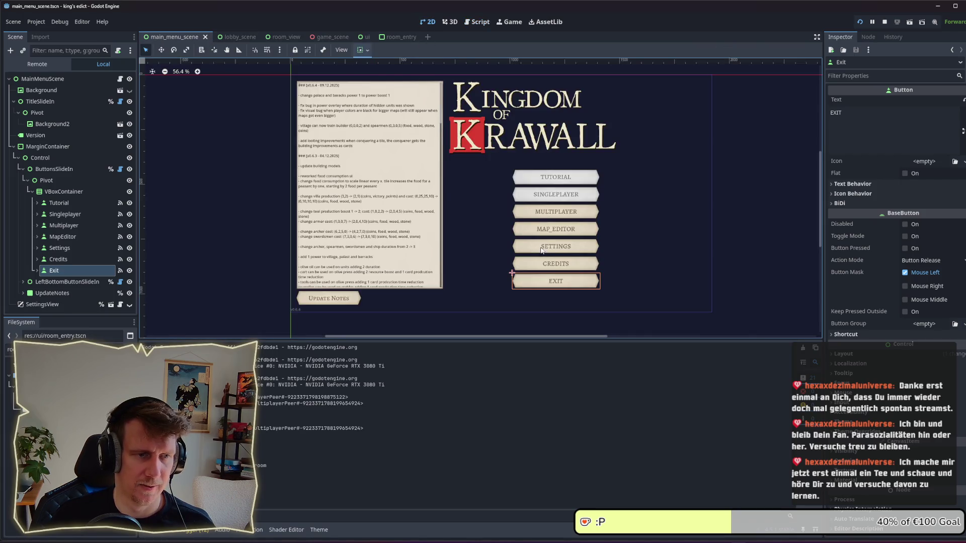
{"action": "left_click", "coordinate": [237, 35]}
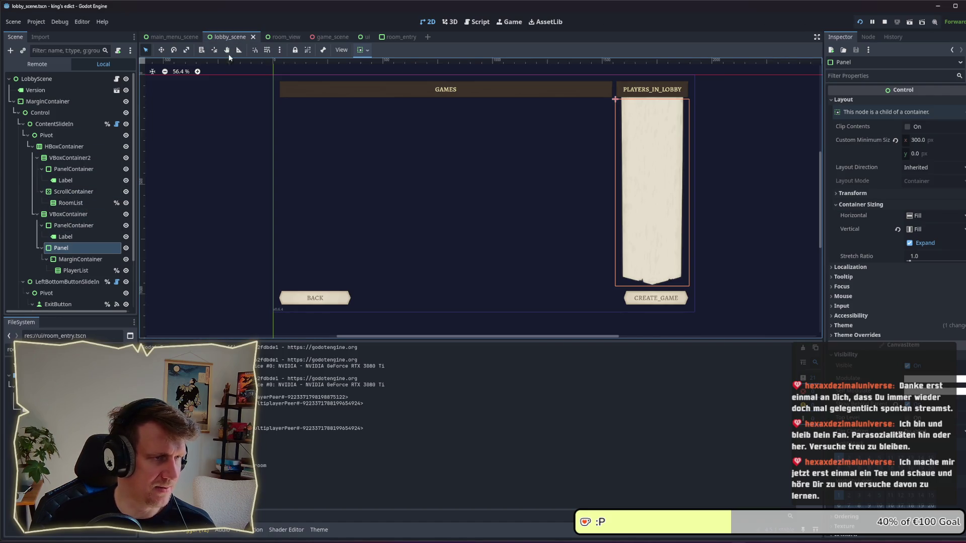
{"action": "left_click", "coordinate": [408, 37]}
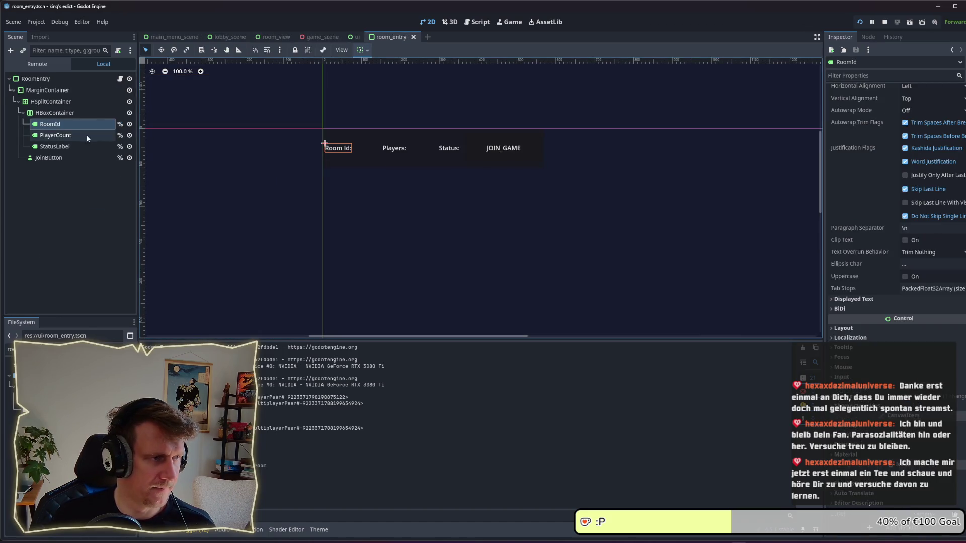
{"action": "left_click", "coordinate": [86, 134]}
{"action": "left_click", "coordinate": [93, 126]}
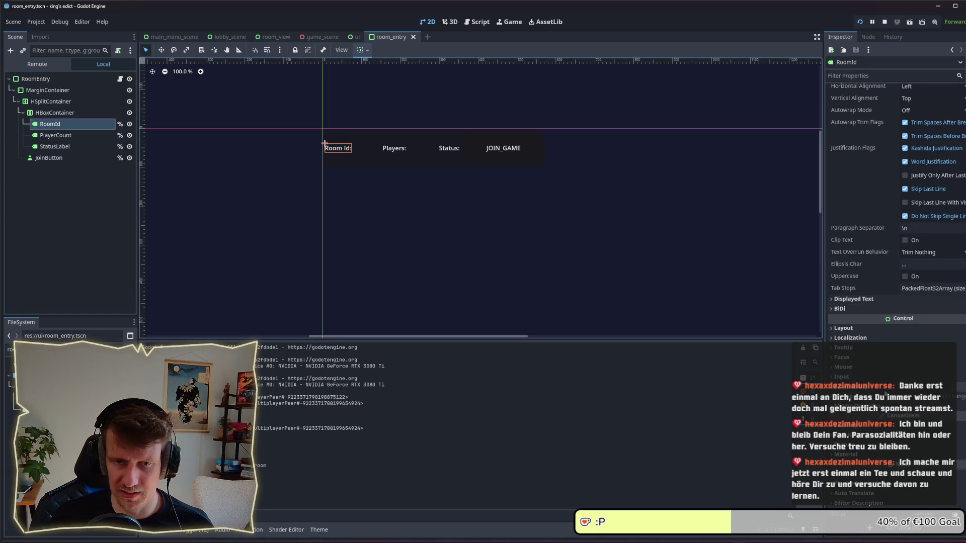
{"action": "left_click", "coordinate": [881, 315]}
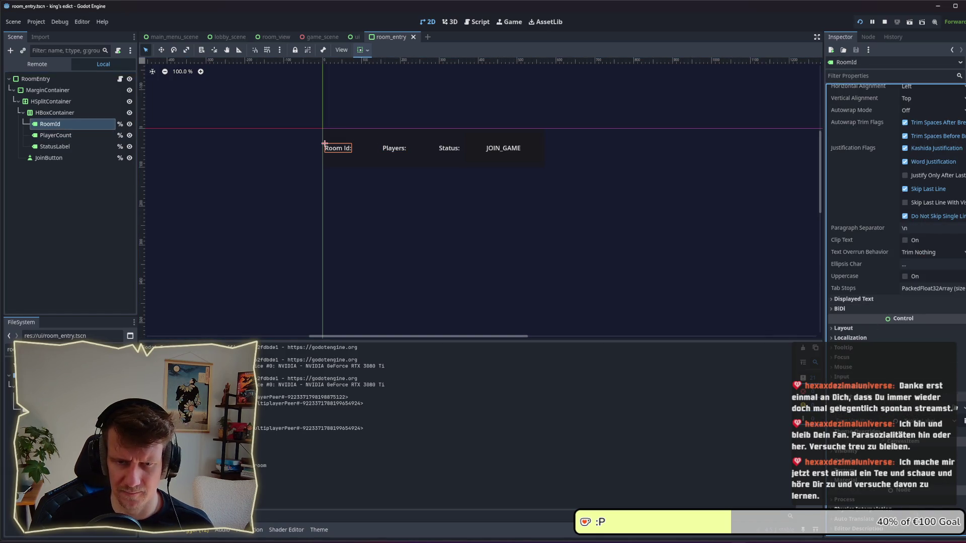
- Apply the TooltipLabel type variation to the RoomId label and switch to the debug game window
{"action": "left_click", "coordinate": [952, 423]}
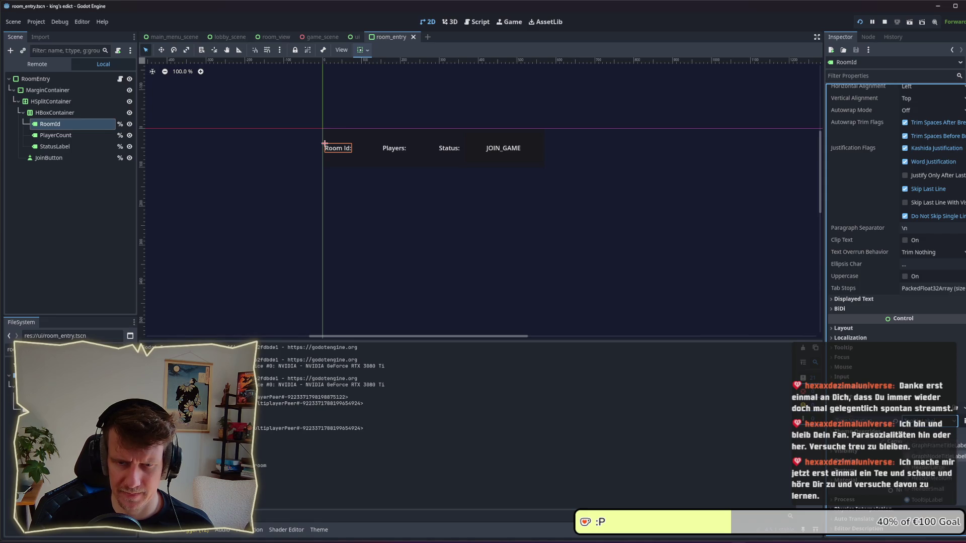
{"action": "left_click", "coordinate": [941, 504]}
{"action": "scroll", "coordinate": [895, 296], "scroll_direction": "down", "scroll_amount": 1}
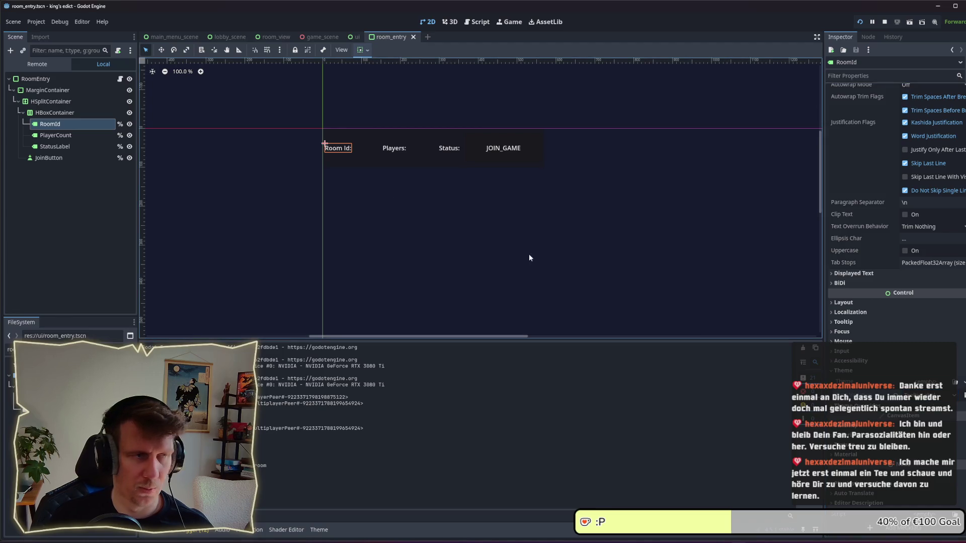
{"action": "key", "text": "alt+Tab"}
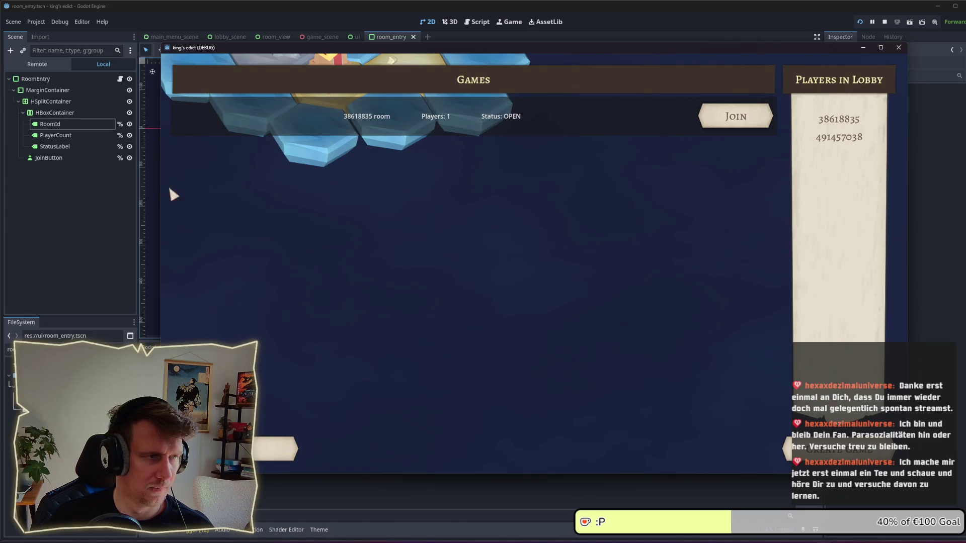
- Open the lobby_scene and inspect its Players in Lobby and GAMES header labels
{"action": "key", "text": "alt+Tab"}
{"action": "left_click", "coordinate": [201, 40]}
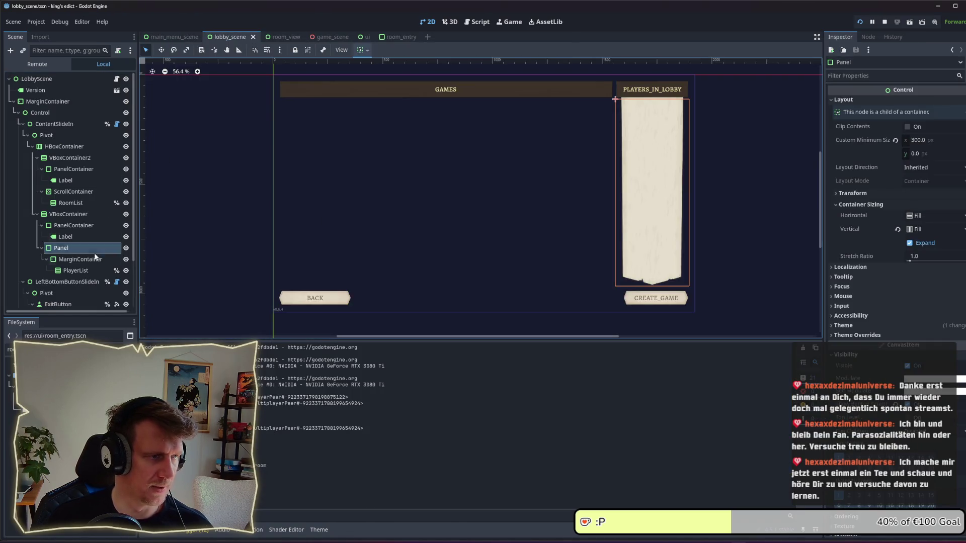
{"action": "left_click", "coordinate": [77, 236]}
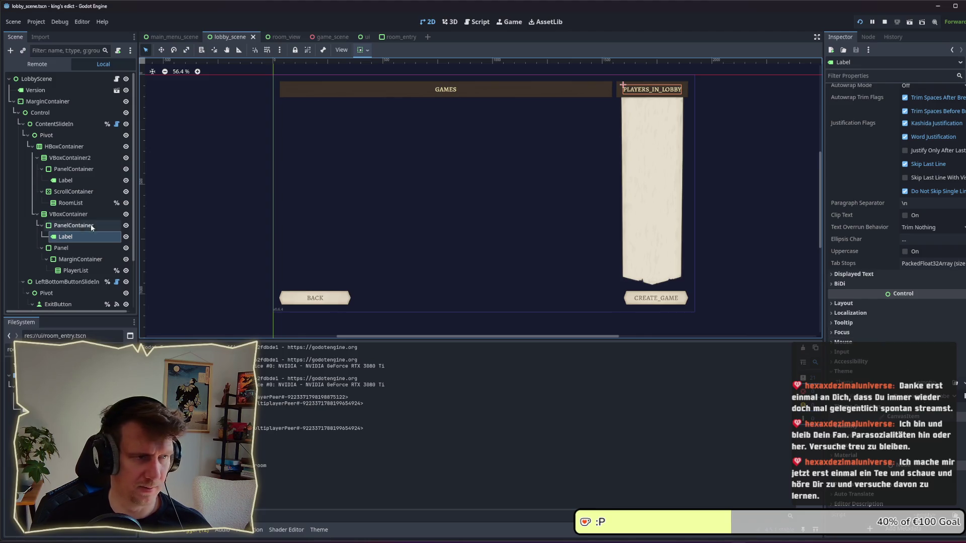
{"action": "left_click", "coordinate": [64, 180]}
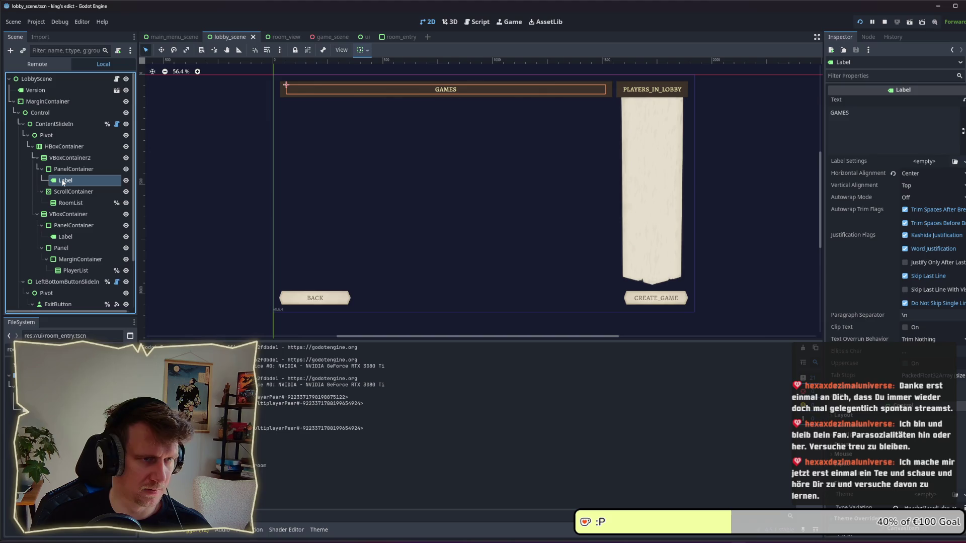
- Find the HeaderPanelLabel and TooltipHeader names in lobby_scene.gd, then return to room_entry
{"action": "left_click", "coordinate": [116, 79]}
{"action": "scroll", "coordinate": [475, 268], "scroll_direction": "down", "scroll_amount": 2}
{"action": "double_click", "coordinate": [521, 235]}
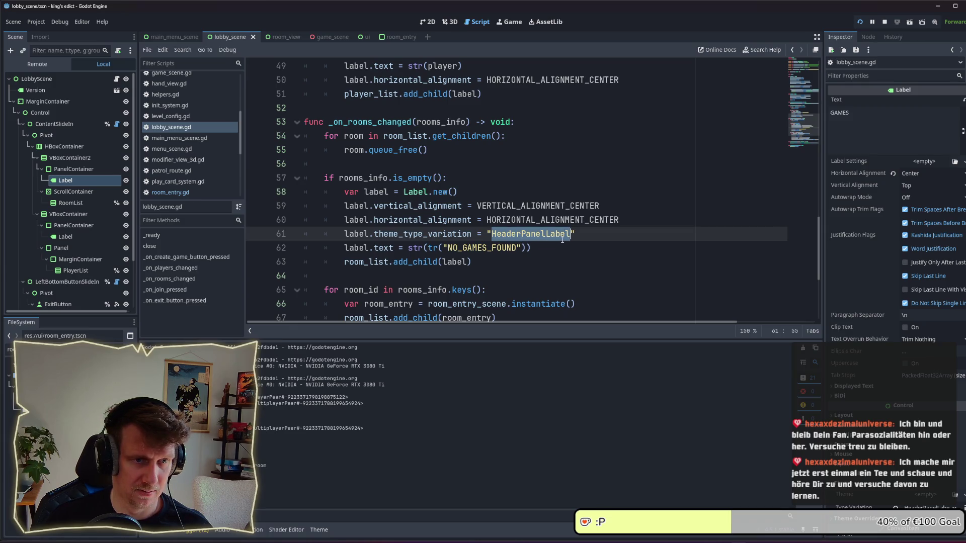
{"action": "scroll", "coordinate": [558, 237], "scroll_direction": "up", "scroll_amount": 2}
{"action": "scroll", "coordinate": [553, 226], "scroll_direction": "down", "scroll_amount": 5}
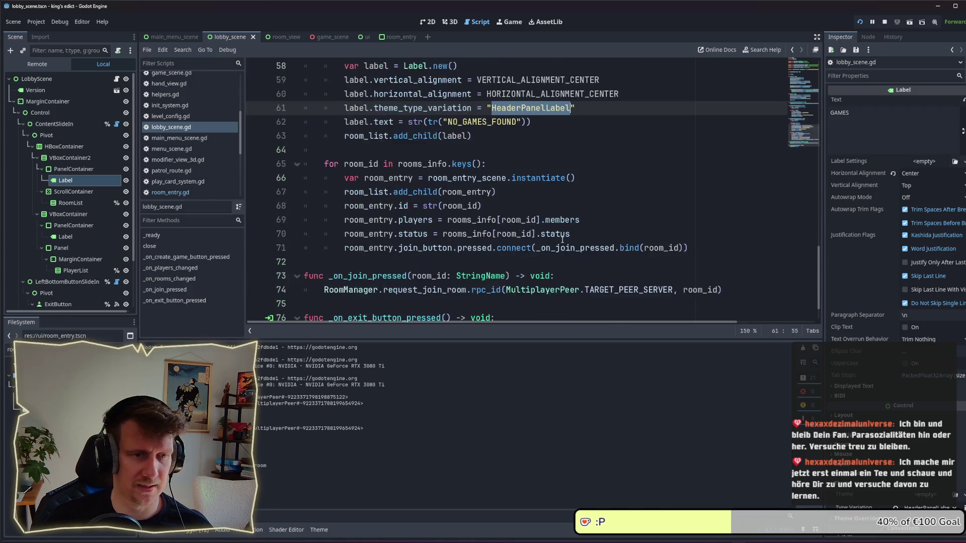
{"action": "scroll", "coordinate": [538, 206], "scroll_direction": "up", "scroll_amount": 7}
{"action": "double_click", "coordinate": [530, 219]}
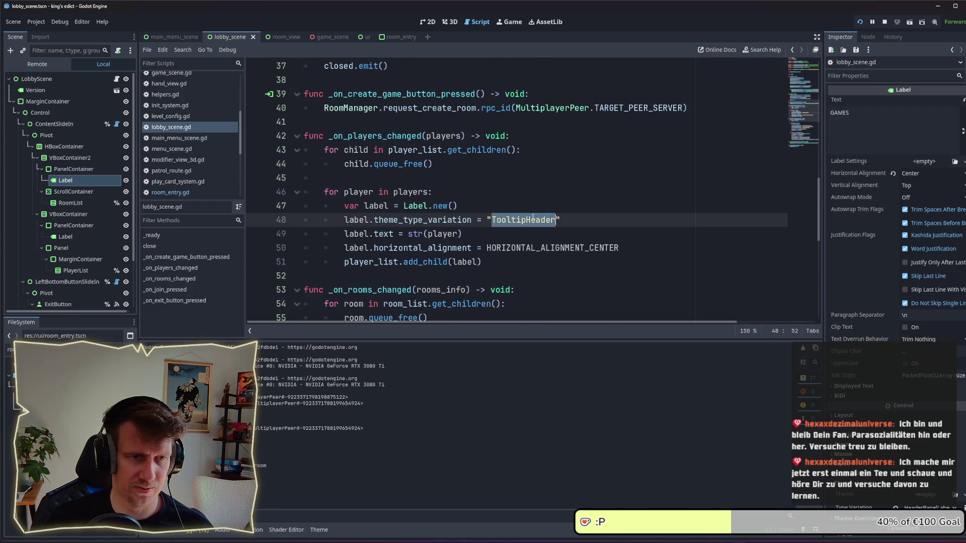
{"action": "left_click", "coordinate": [391, 37]}
- Assign default.tres as the RoomEntry root node's theme and save the scene
{"action": "left_click", "coordinate": [55, 135]}
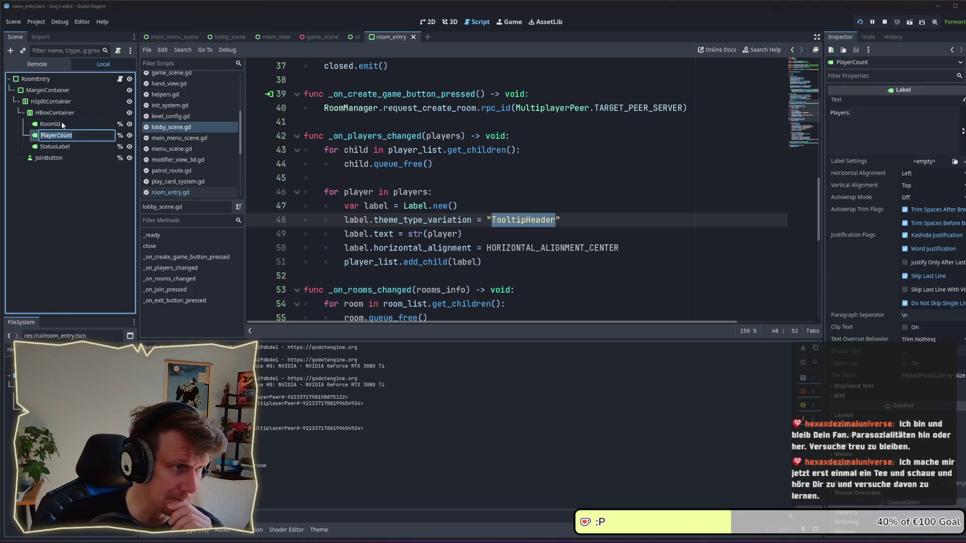
{"action": "double_click", "coordinate": [50, 123]}
{"action": "key", "text": "Escape"}
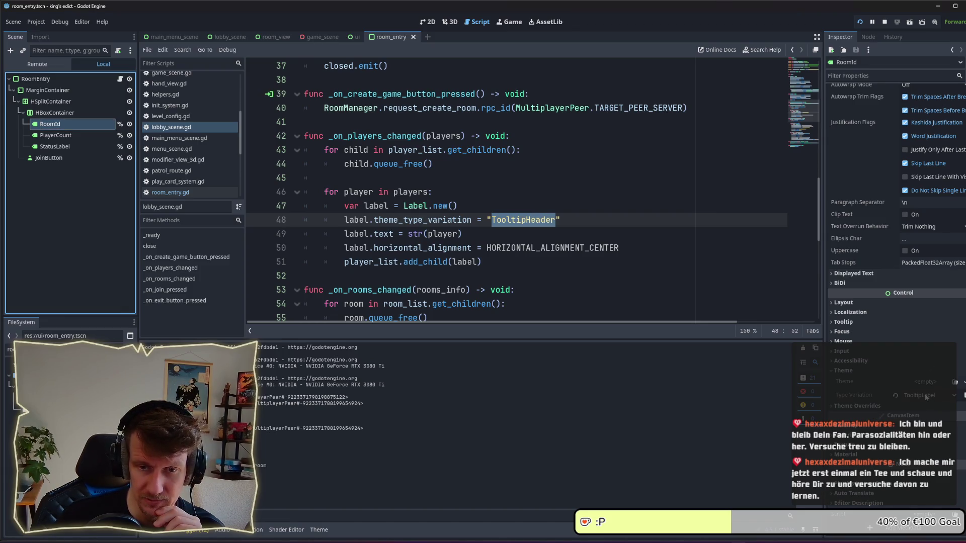
{"action": "left_click", "coordinate": [951, 396]}
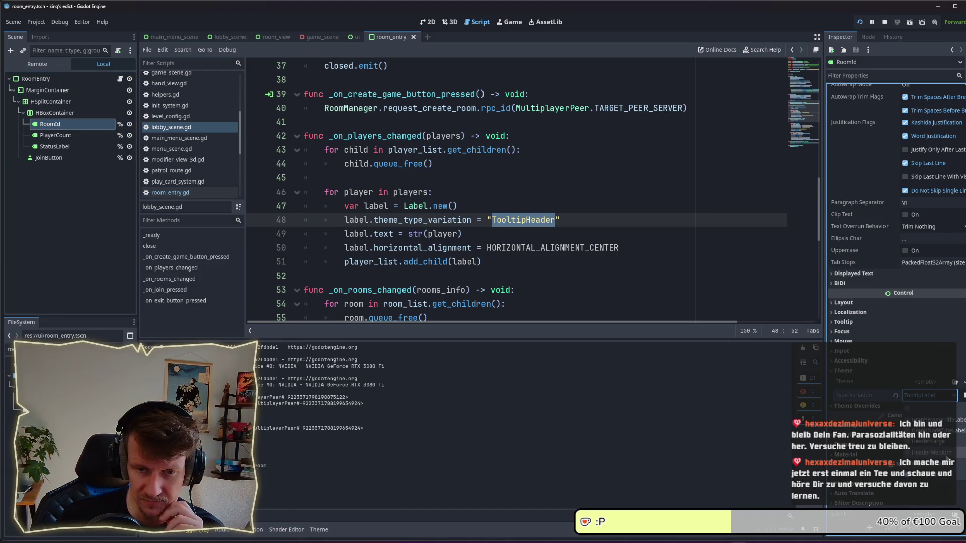
{"action": "left_click", "coordinate": [56, 79]}
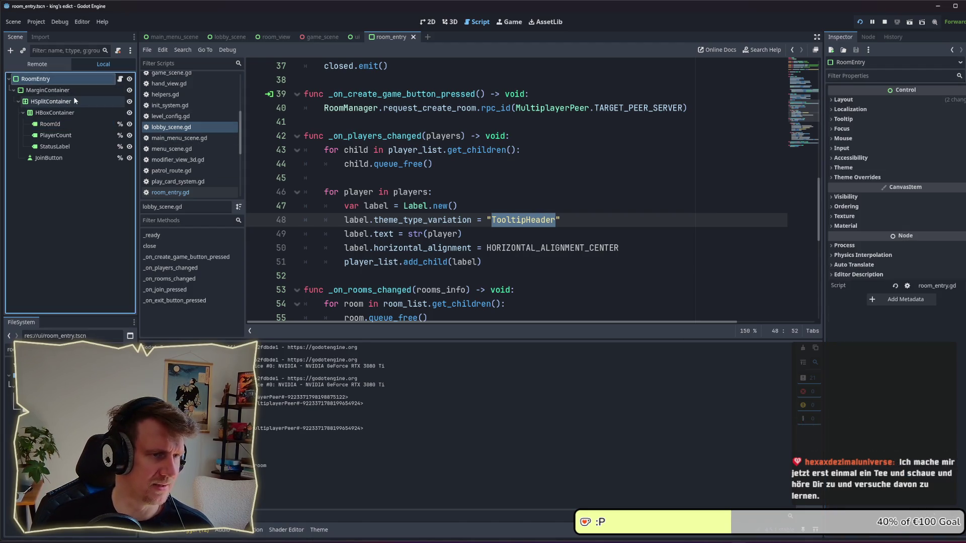
{"action": "left_click", "coordinate": [850, 168]}
{"action": "left_click", "coordinate": [10, 349]}
{"action": "type", "text": "de"}
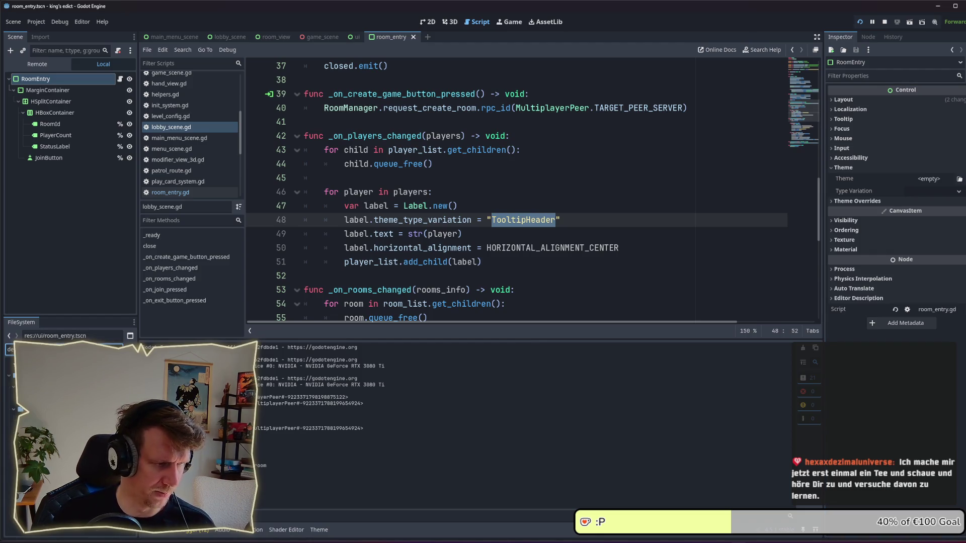
{"action": "mouse_move", "coordinate": [30, 358]}
{"action": "left_mouse_down"}
{"action": "mouse_move", "coordinate": [403, 241]}
{"action": "mouse_move", "coordinate": [733, 248]}
{"action": "mouse_move", "coordinate": [931, 179]}
{"action": "left_mouse_up"}
{"action": "key", "text": "ctrl+s"}
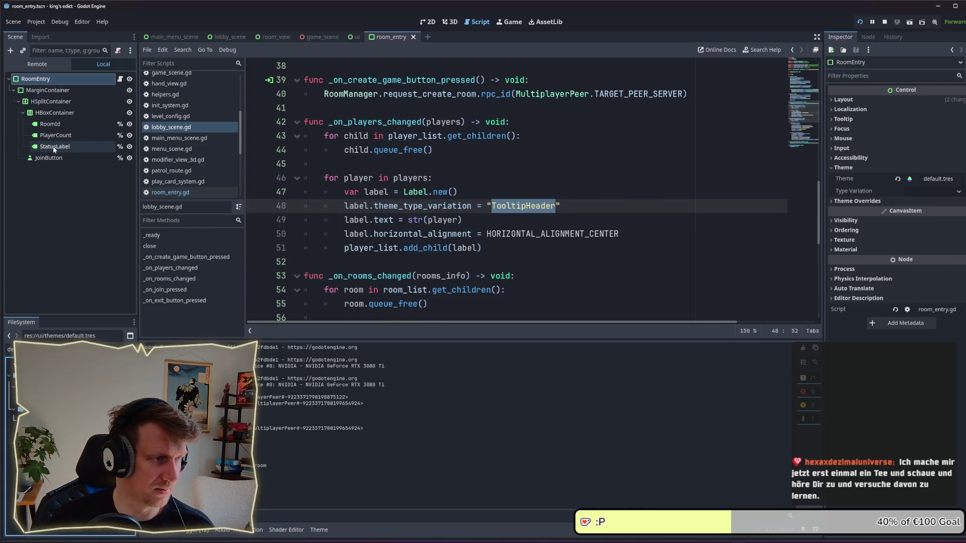
- Set the Room Id, Players and Status labels' Type Variation to TooltipHeader and save
{"action": "left_click", "coordinate": [55, 134]}
{"action": "left_click", "coordinate": [50, 124], "text": "ctrl"}
{"action": "left_click", "coordinate": [54, 146], "text": "ctrl"}
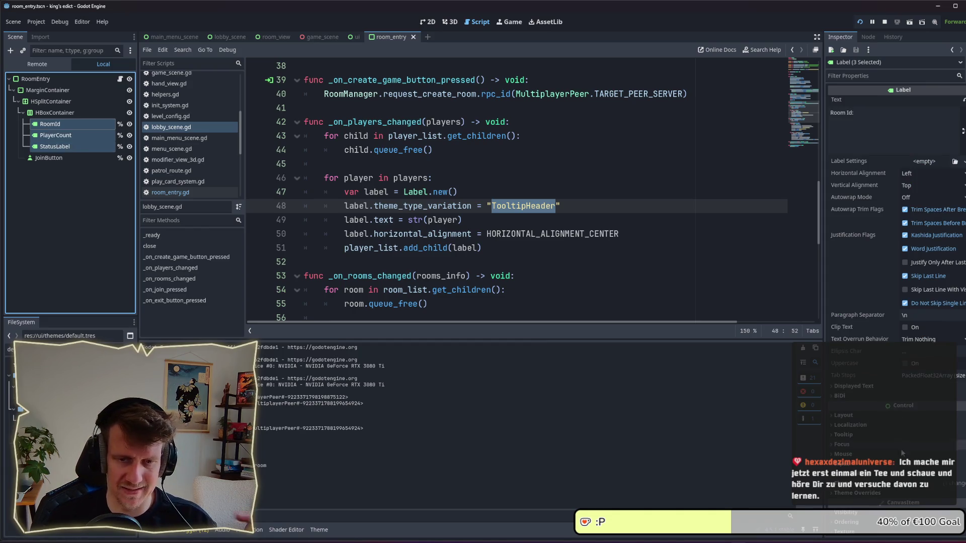
{"action": "left_click", "coordinate": [902, 488]}
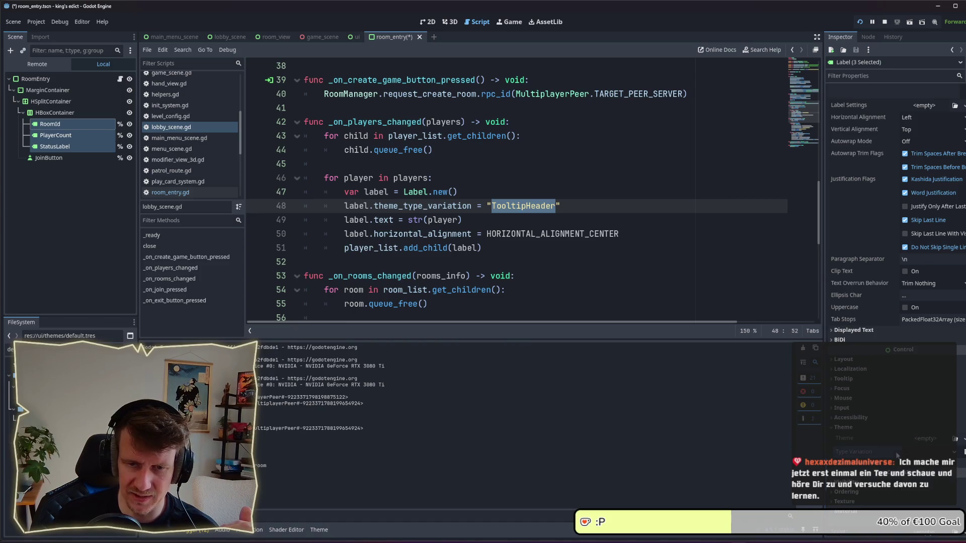
{"action": "left_click", "coordinate": [918, 455]}
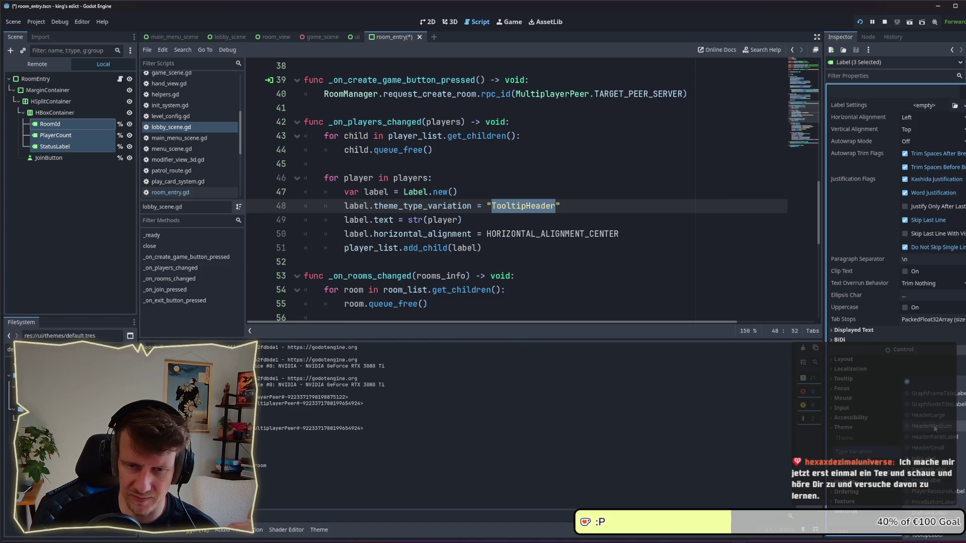
{"action": "key", "text": "Return"}
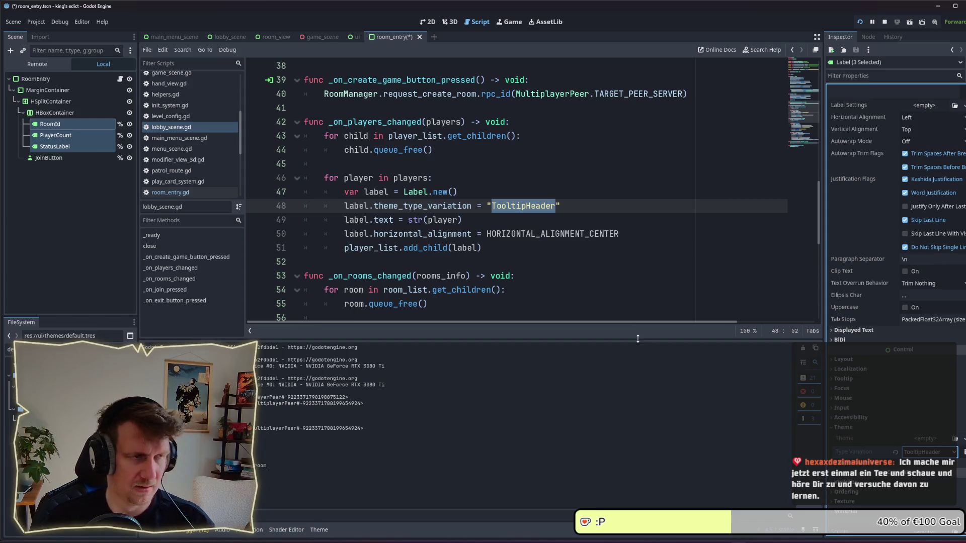
{"action": "key", "text": "ctrl+s"}
- Save the room_entry scene and review the restyled row in the running game
{"action": "left_click", "coordinate": [428, 22]}
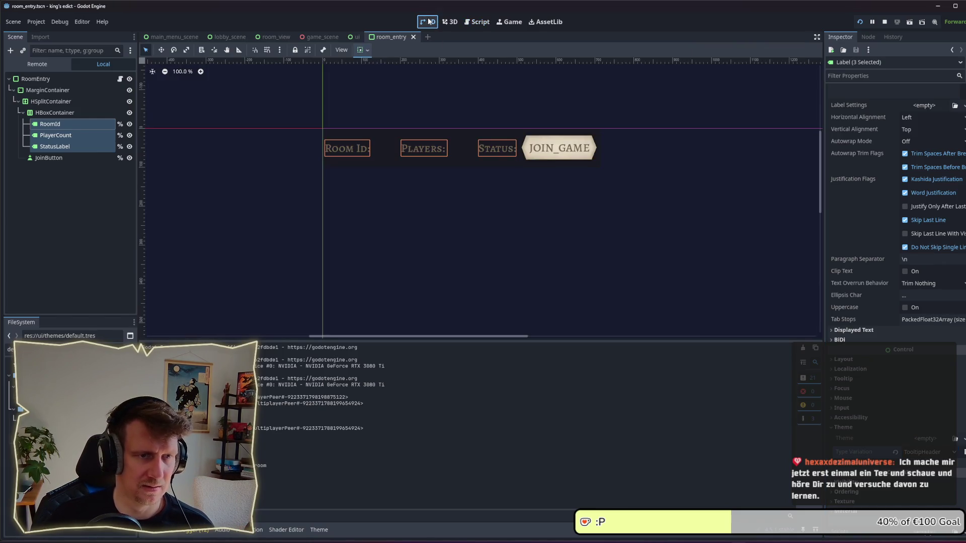
{"action": "left_click", "coordinate": [487, 203]}
{"action": "key", "text": "ctrl+s"}
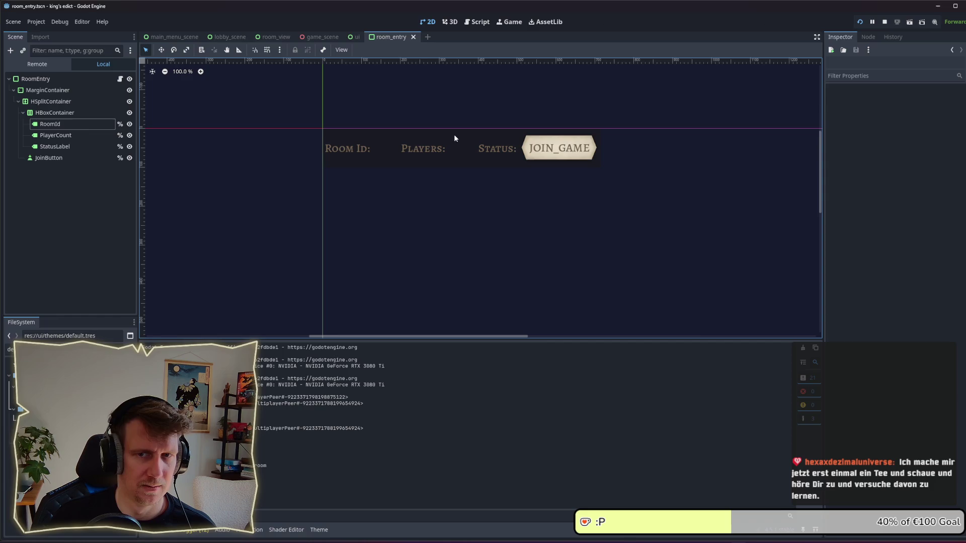
{"action": "key", "text": "alt+Tab"}
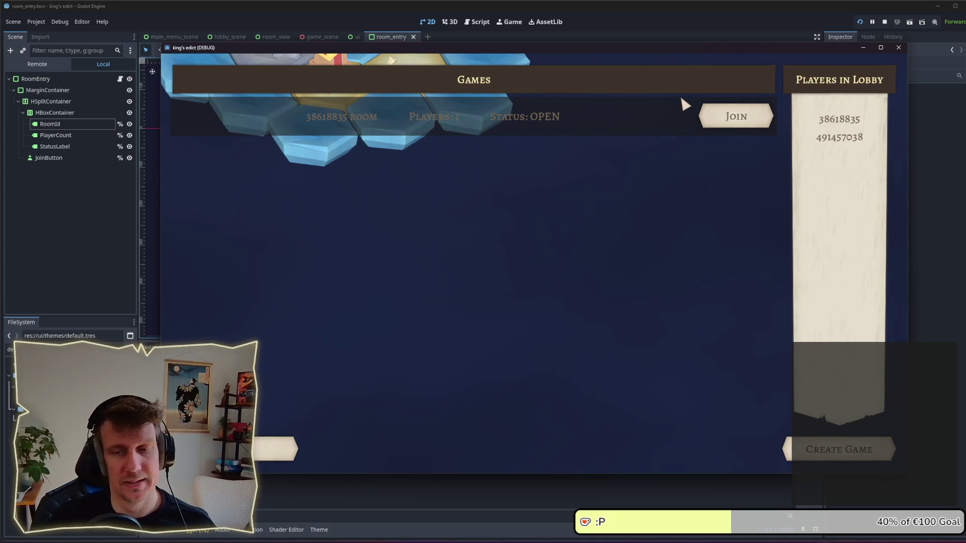
- Check the RoomEntry root's layout settings and bring up MarginContainer's context menu
{"action": "left_click", "coordinate": [35, 79]}
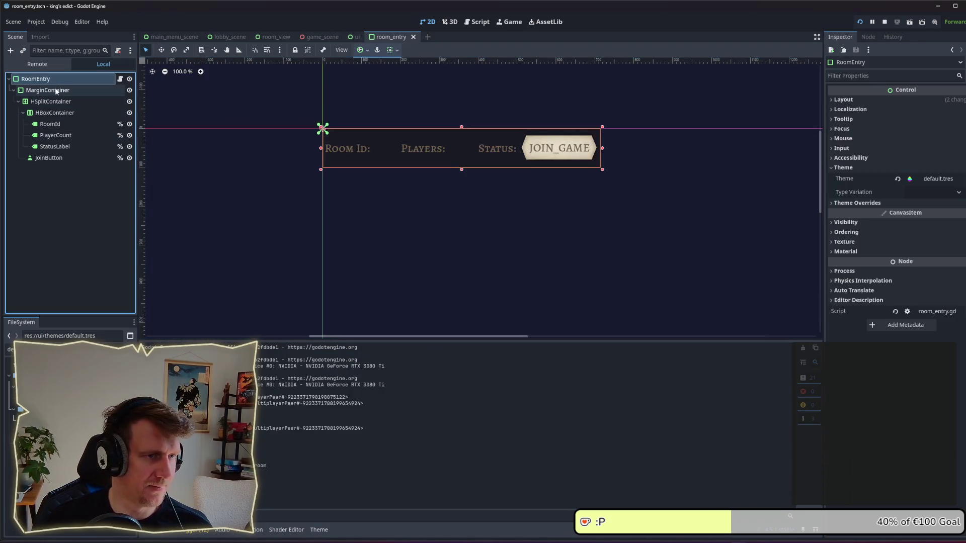
{"action": "left_click", "coordinate": [56, 91]}
{"action": "left_click", "coordinate": [56, 80]}
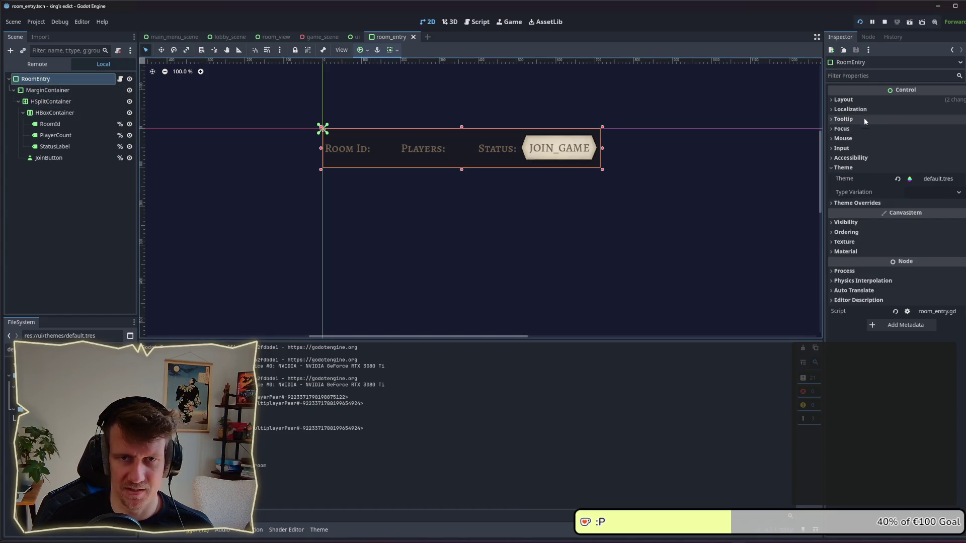
{"action": "left_click", "coordinate": [849, 169]}
{"action": "left_click", "coordinate": [843, 100]}
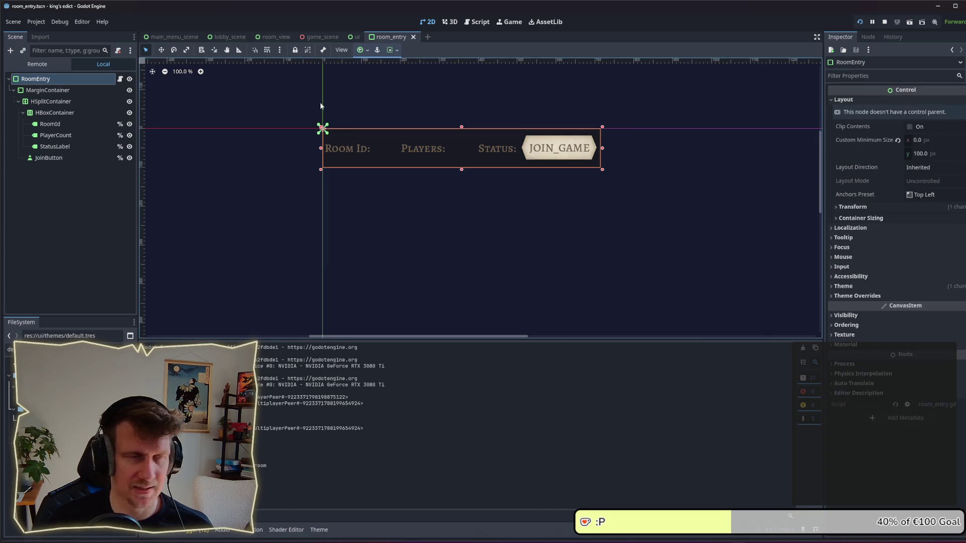
{"action": "left_click", "coordinate": [31, 90]}
{"action": "right_click", "coordinate": [38, 90]}
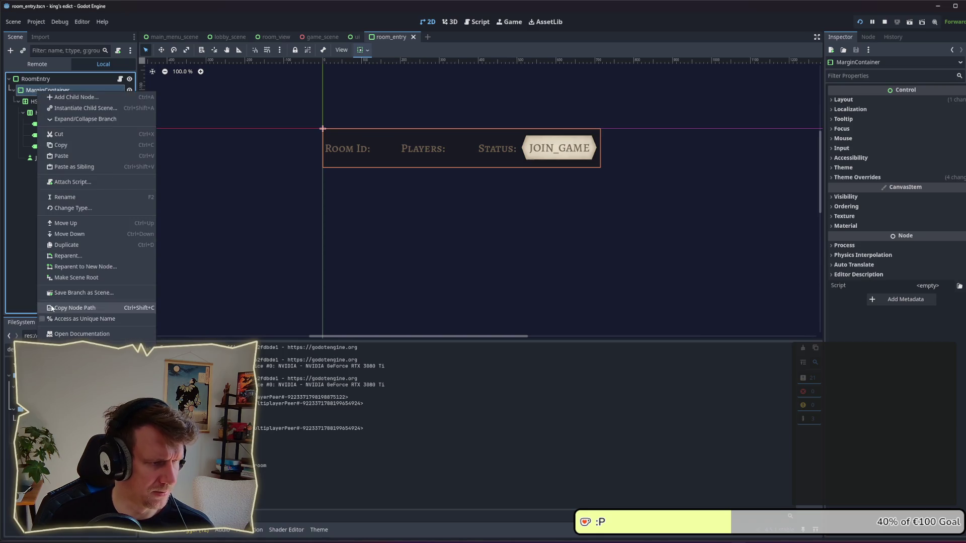
- Make MarginContainer the scene root, attach room_entry.gd to it, detach RoomEntry's script, and save
{"action": "left_click", "coordinate": [70, 278]}
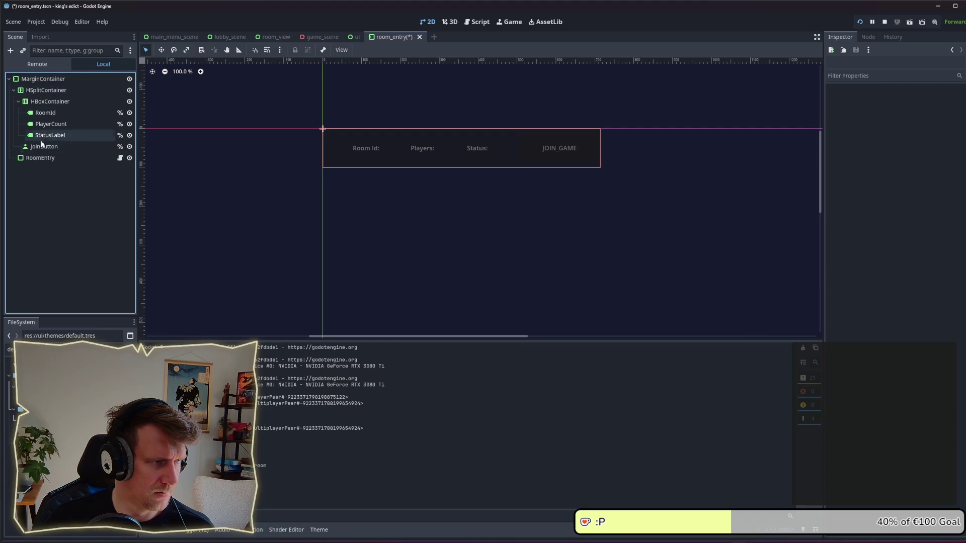
{"action": "left_click", "coordinate": [42, 159]}
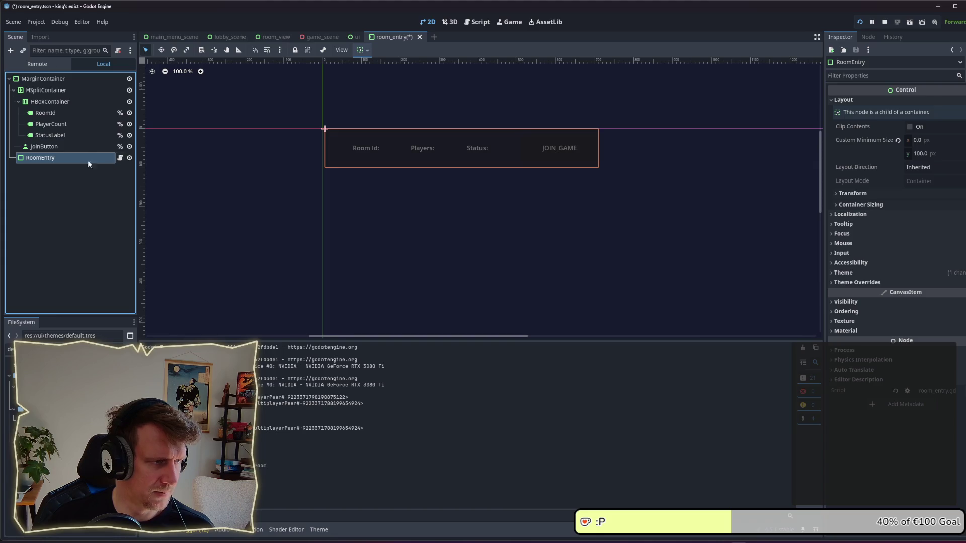
{"action": "left_click", "coordinate": [50, 349]}
{"action": "type", "text": "ro"}
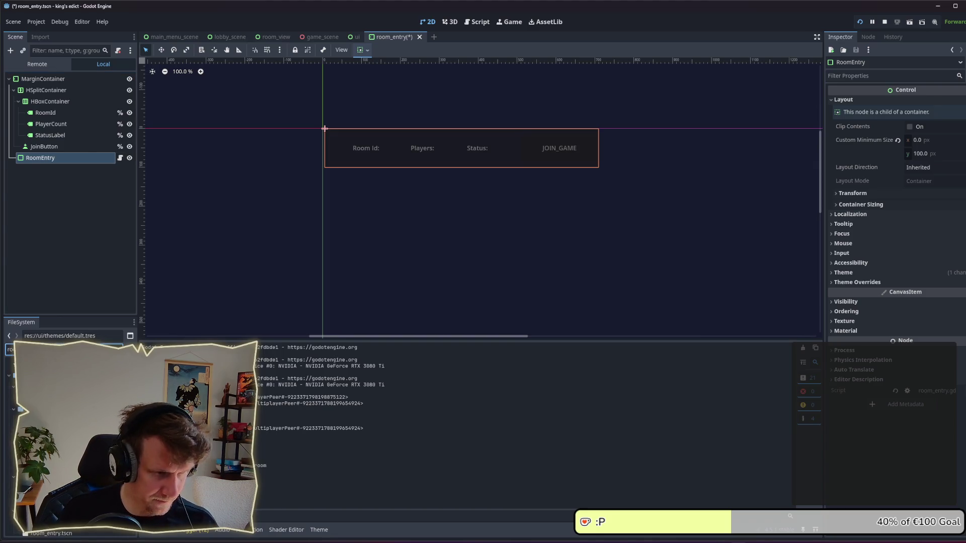
{"action": "left_click_drag", "start_coordinate": [40, 397], "coordinate": [71, 80]}
{"action": "right_click", "coordinate": [96, 157]}
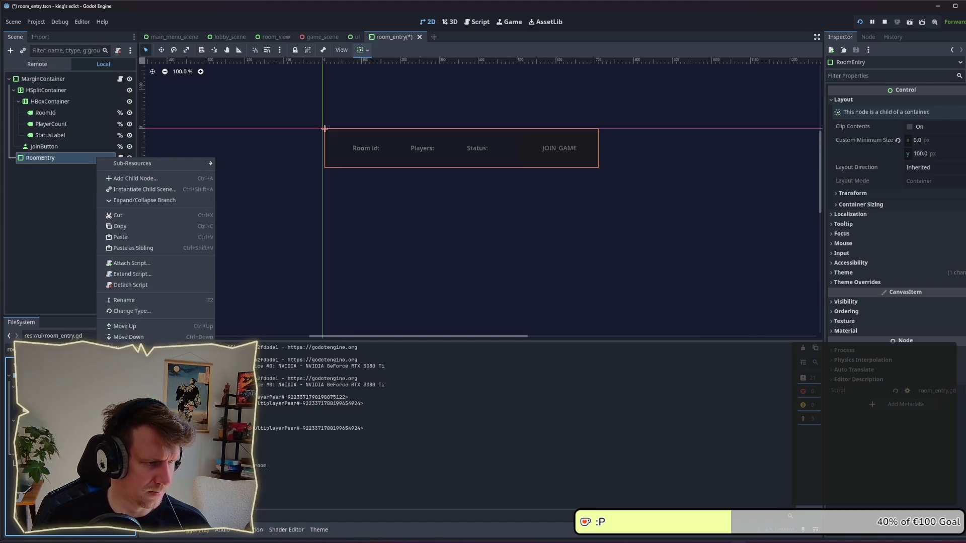
{"action": "left_click", "coordinate": [137, 285]}
{"action": "key", "text": "ctrl+s"}
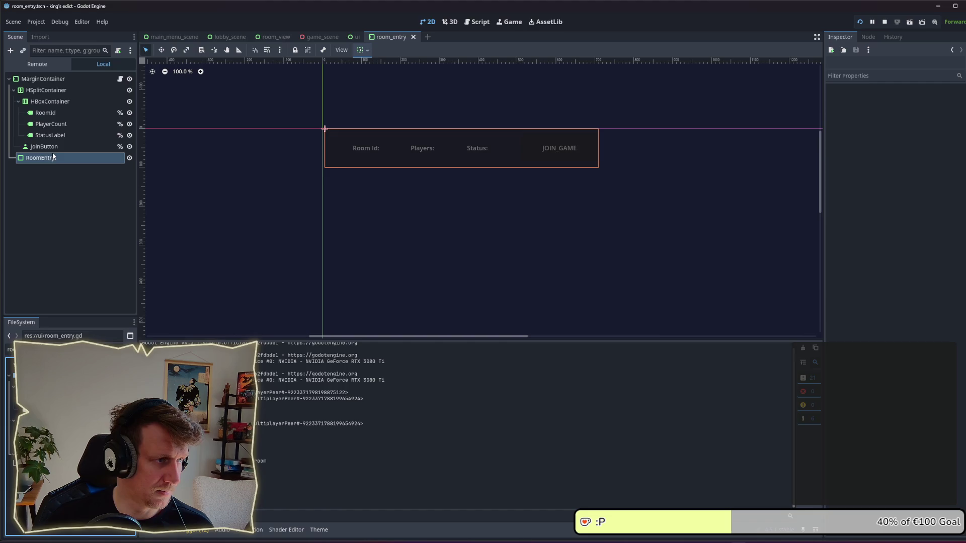
{"action": "left_click", "coordinate": [53, 80]}
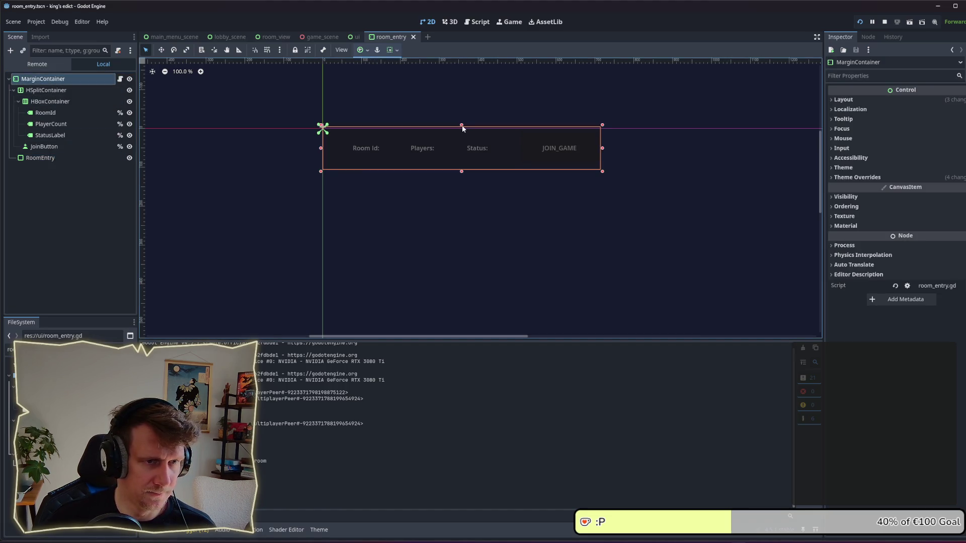
- Set the MarginContainer's Position y to 0
{"action": "left_click", "coordinate": [855, 100]}
{"action": "left_click", "coordinate": [861, 207]}
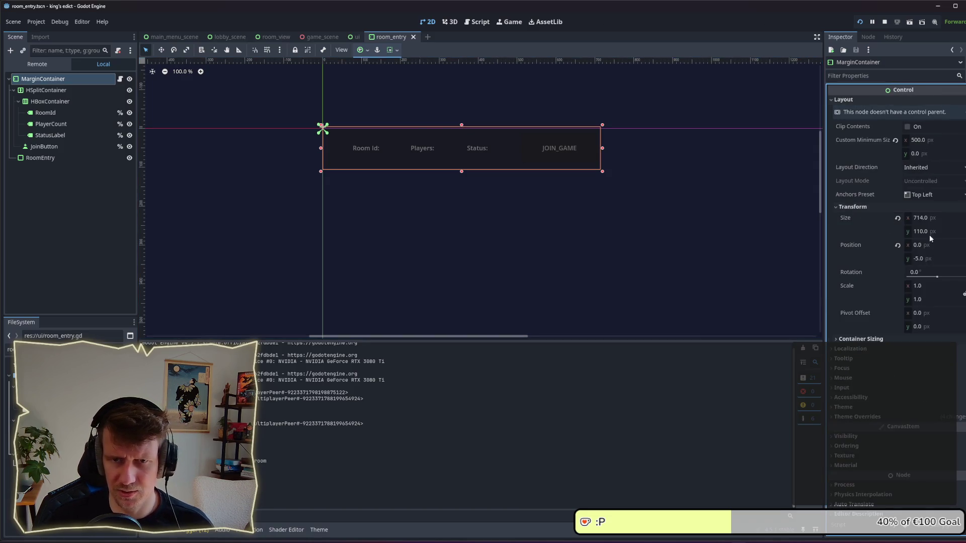
{"action": "left_click", "coordinate": [929, 257]}
{"action": "type", "text": "0"}
{"action": "key", "text": "Return"}
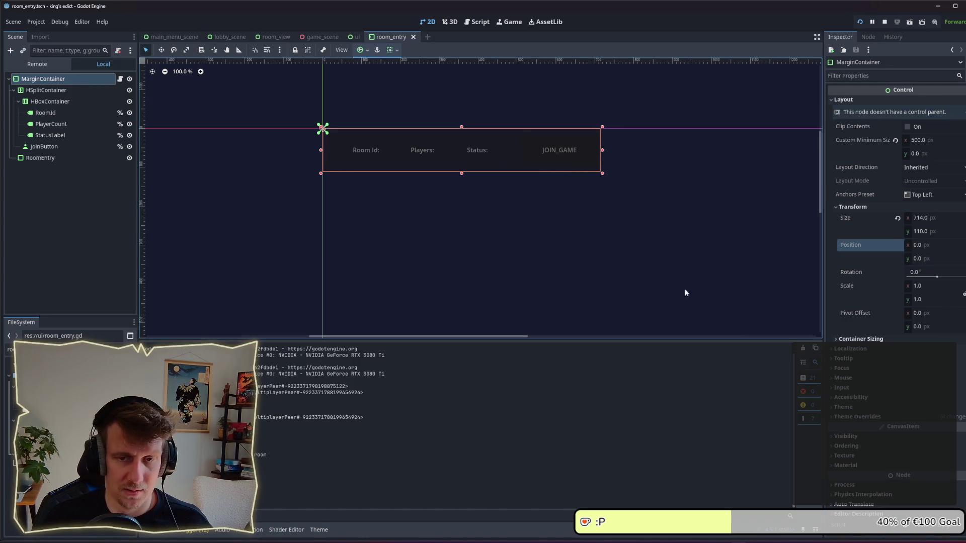
- Apply the default.tres theme to the MarginContainer and save the scene
{"action": "left_click", "coordinate": [844, 406]}
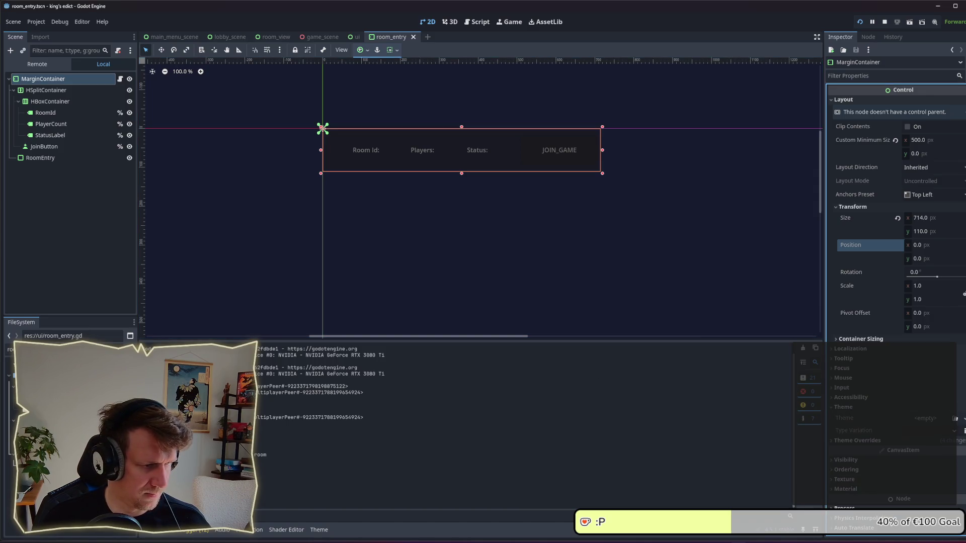
{"action": "left_click", "coordinate": [65, 349]}
{"action": "type", "text": "de"}
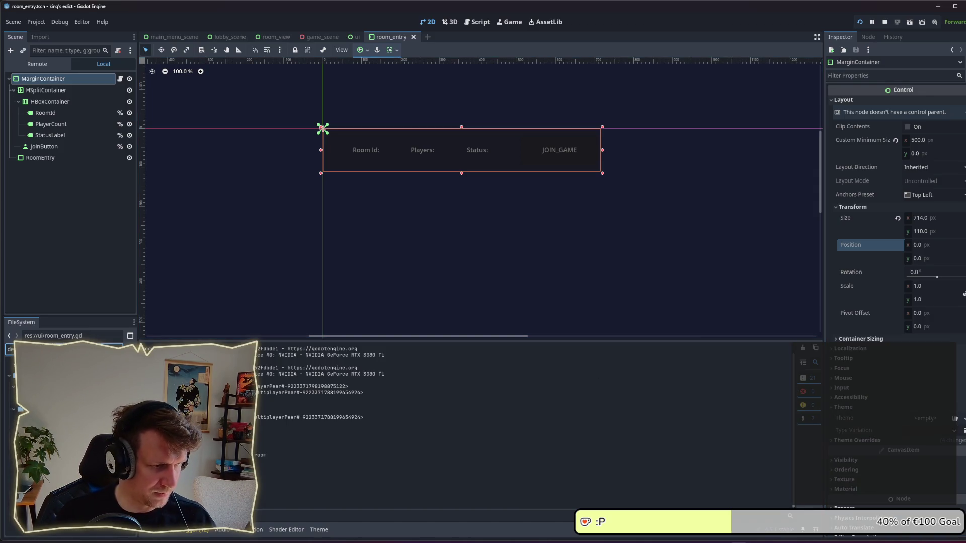
{"action": "left_click_drag", "start_coordinate": [30, 418], "coordinate": [926, 418]}
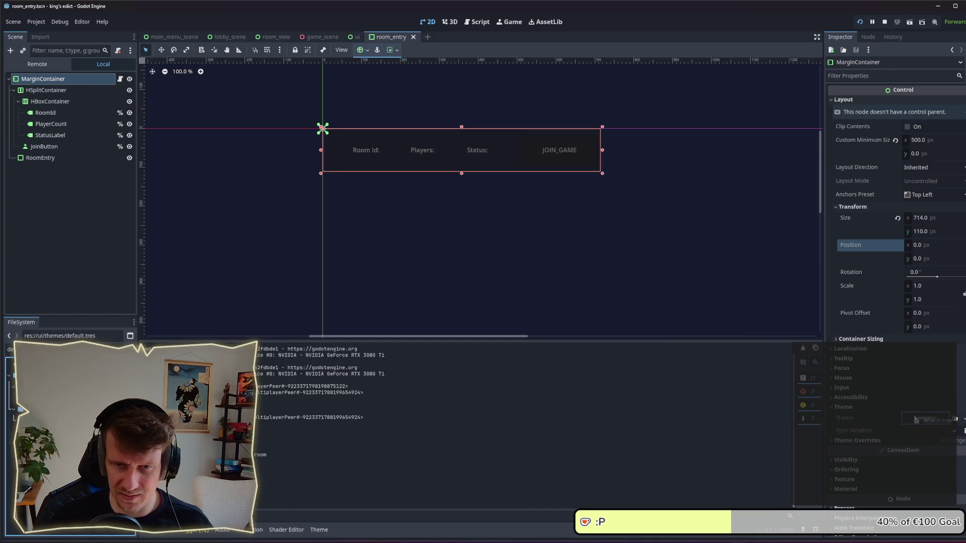
{"action": "key", "text": "ctrl+s"}
- Reparent RoomEntry under HSplitContainer and HBoxContainer into RoomEntry, then save
{"action": "left_click", "coordinate": [35, 158]}
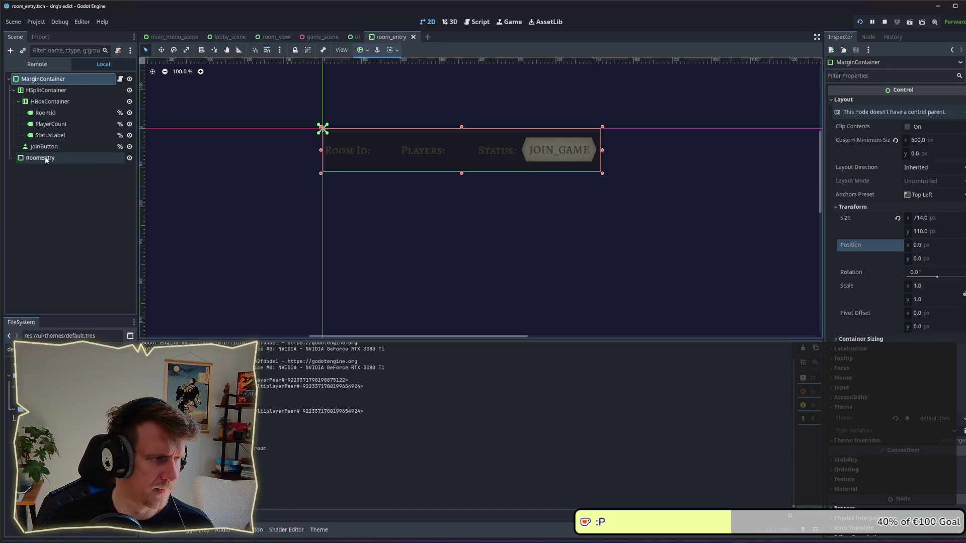
{"action": "mouse_move", "coordinate": [35, 158]}
{"action": "left_mouse_down"}
{"action": "mouse_move", "coordinate": [37, 90]}
{"action": "mouse_move", "coordinate": [43, 102]}
{"action": "left_mouse_up"}
{"action": "left_click", "coordinate": [51, 112]}
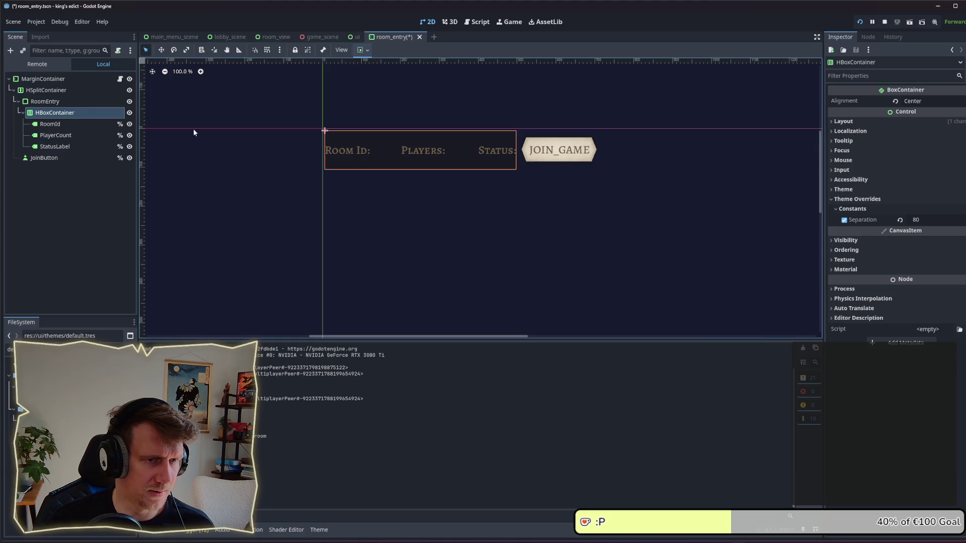
{"action": "left_click", "coordinate": [494, 207]}
{"action": "key", "text": "ctrl+s"}
{"action": "key", "text": "alt+Tab"}
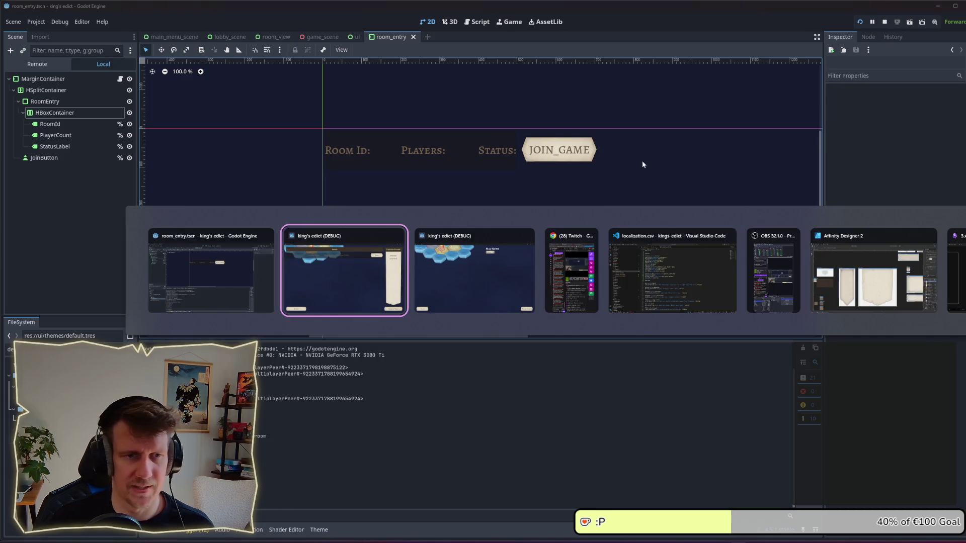
- Change room_entry.gd line 1 to extend Container instead of PanelContainer and rerun the game
{"action": "left_click", "coordinate": [860, 22]}
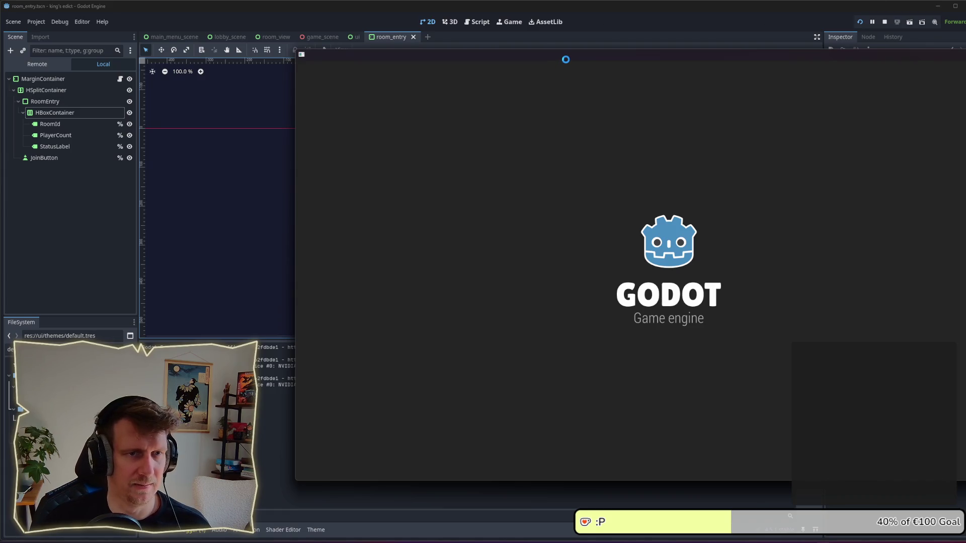
{"action": "left_click_drag", "start_coordinate": [571, 57], "coordinate": [376, 52]}
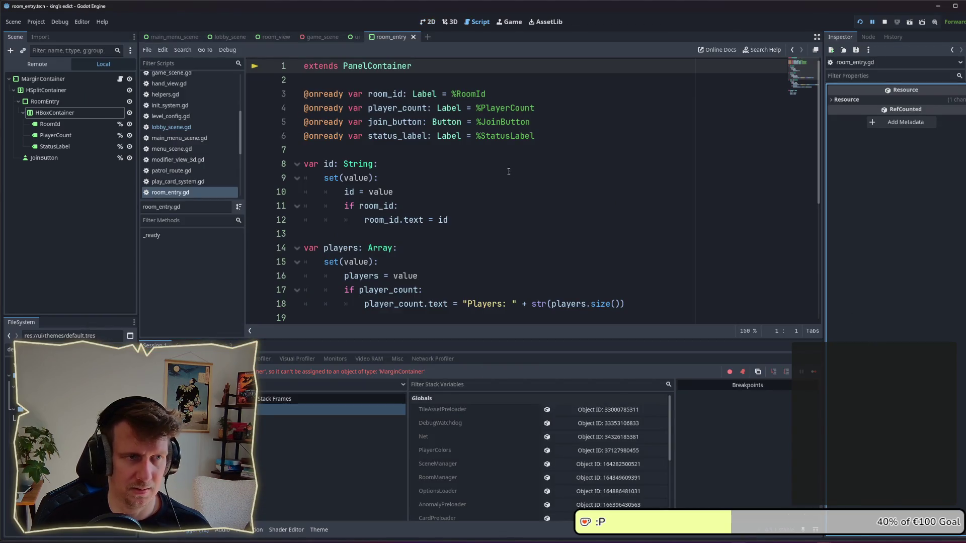
{"action": "double_click", "coordinate": [385, 66]}
{"action": "type", "text": "M"}
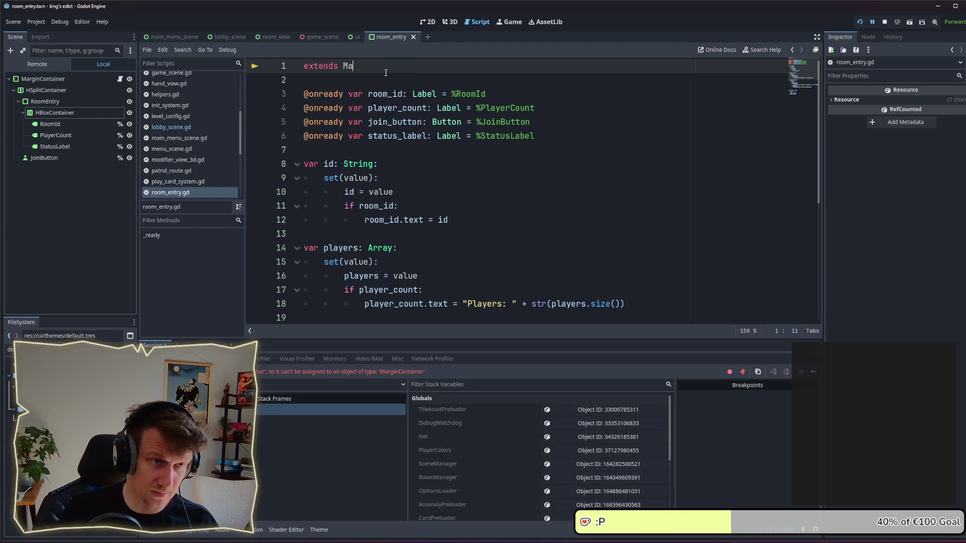
{"action": "key", "text": "BackSpace"}
{"action": "type", "text": "Conta"}
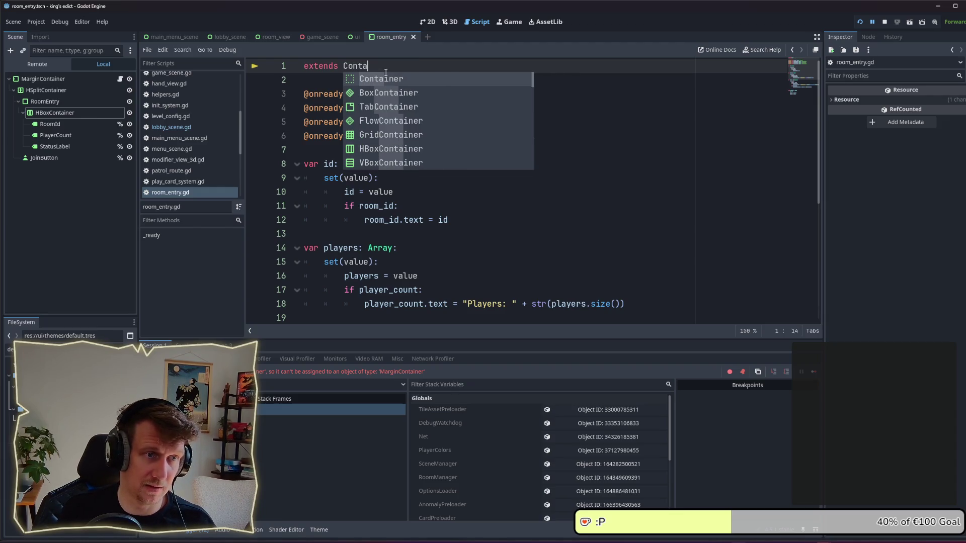
{"action": "key", "text": "Return"}
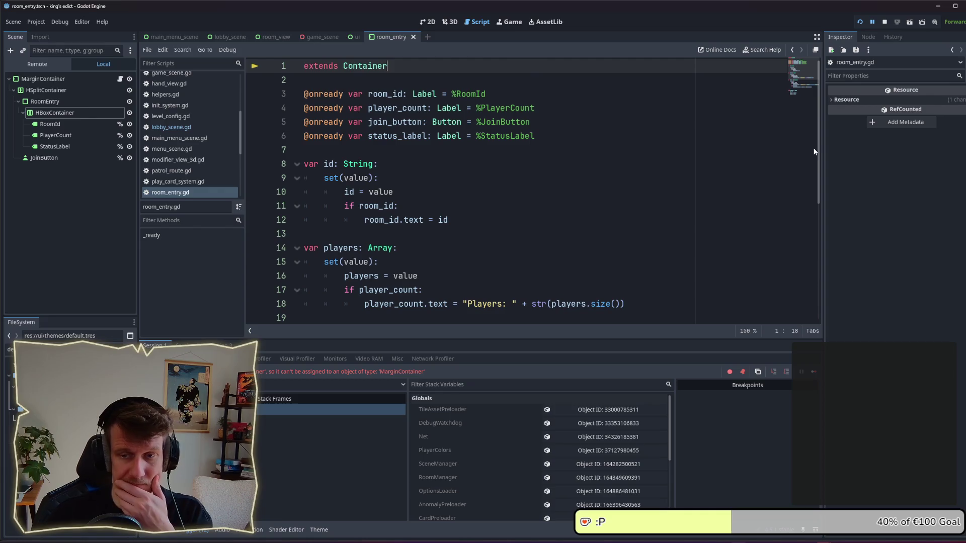
{"action": "left_click", "coordinate": [859, 22]}
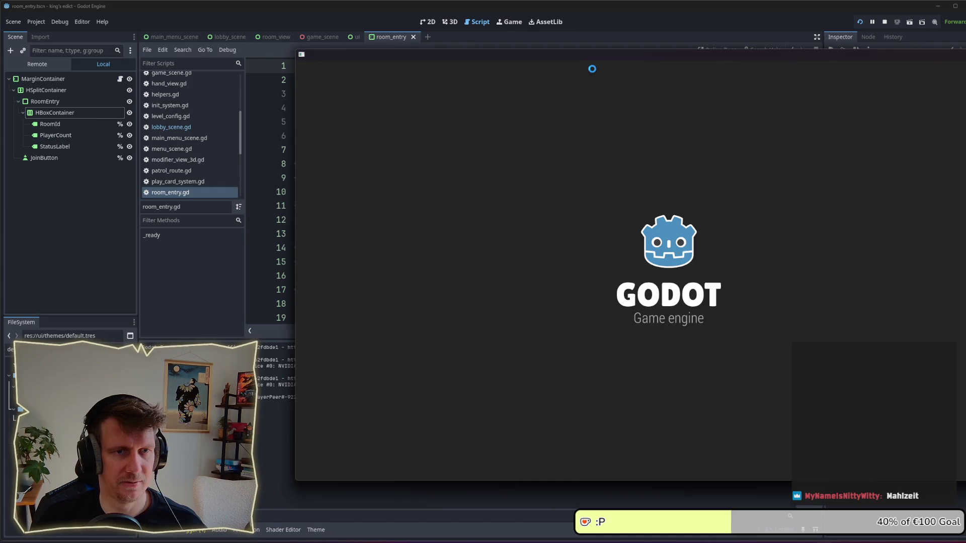
- In the first game window, go to Multiplayer and create a new game room
{"action": "left_click_drag", "start_coordinate": [603, 57], "coordinate": [359, 53]}
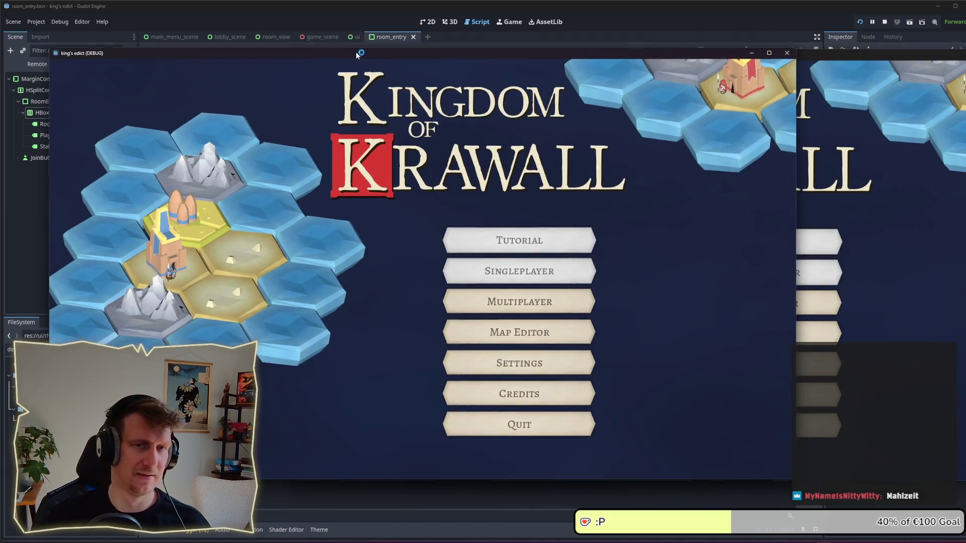
{"action": "left_click", "coordinate": [518, 299]}
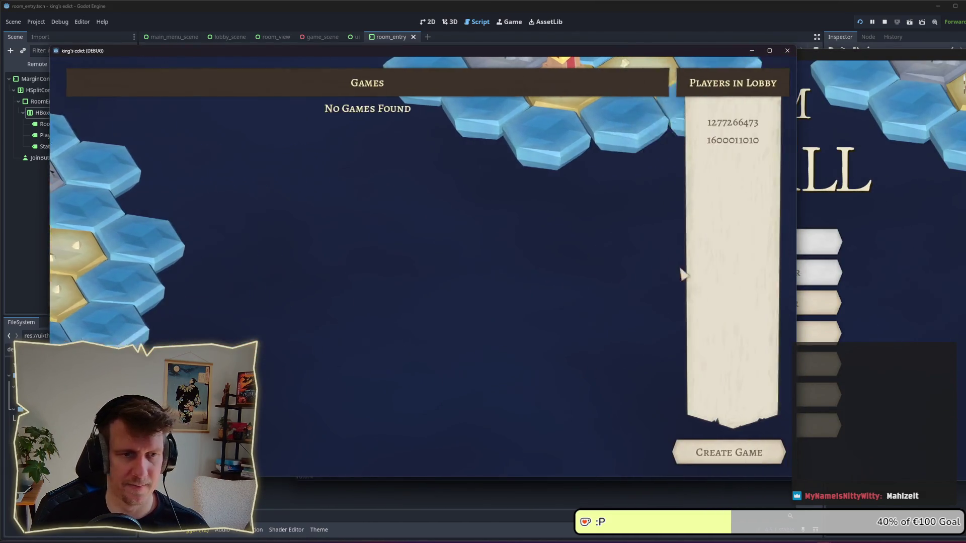
{"action": "left_click", "coordinate": [728, 452]}
- Open the Multiplayer lobby in the second game instance to see the listed room
{"action": "left_click", "coordinate": [927, 330]}
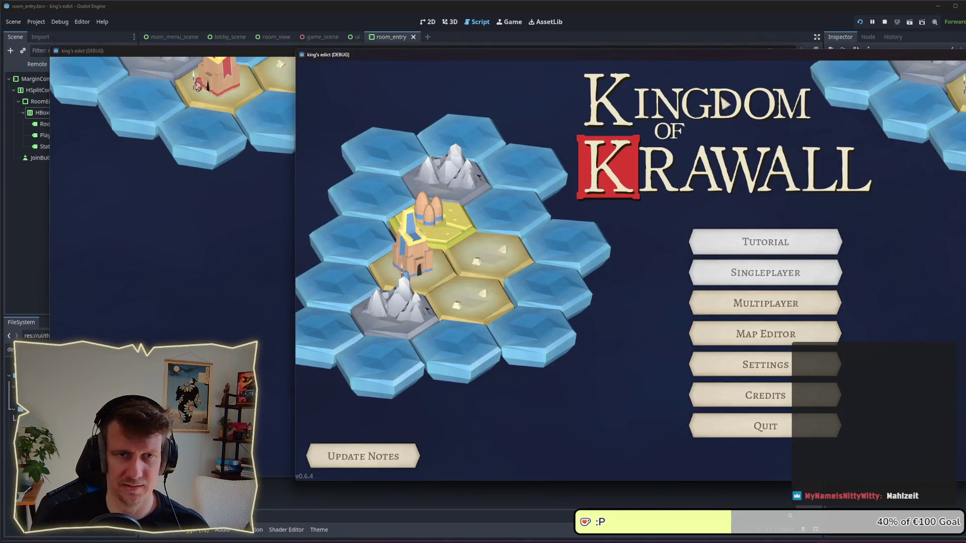
{"action": "left_click_drag", "start_coordinate": [712, 50], "coordinate": [482, 50]}
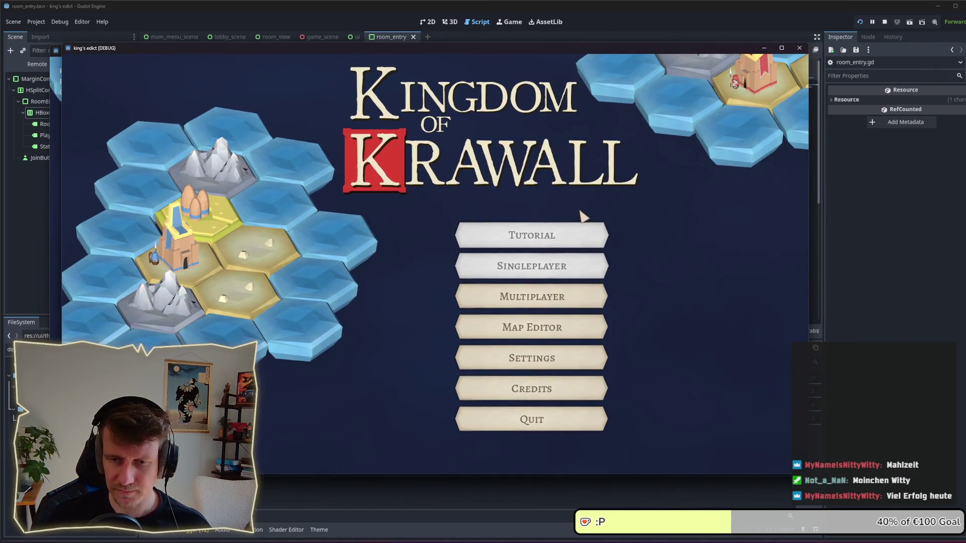
{"action": "left_click", "coordinate": [542, 292]}
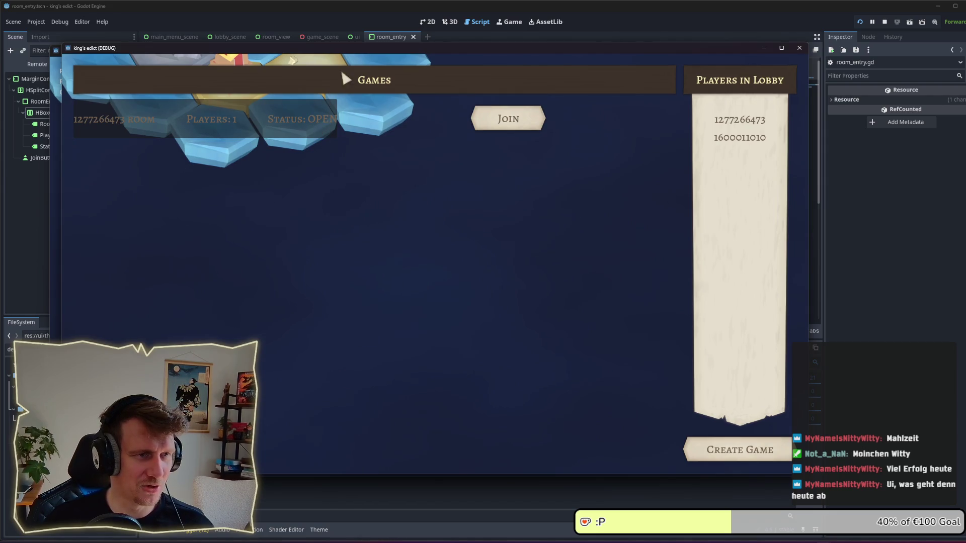
{"action": "left_click_drag", "start_coordinate": [354, 52], "coordinate": [357, 59]}
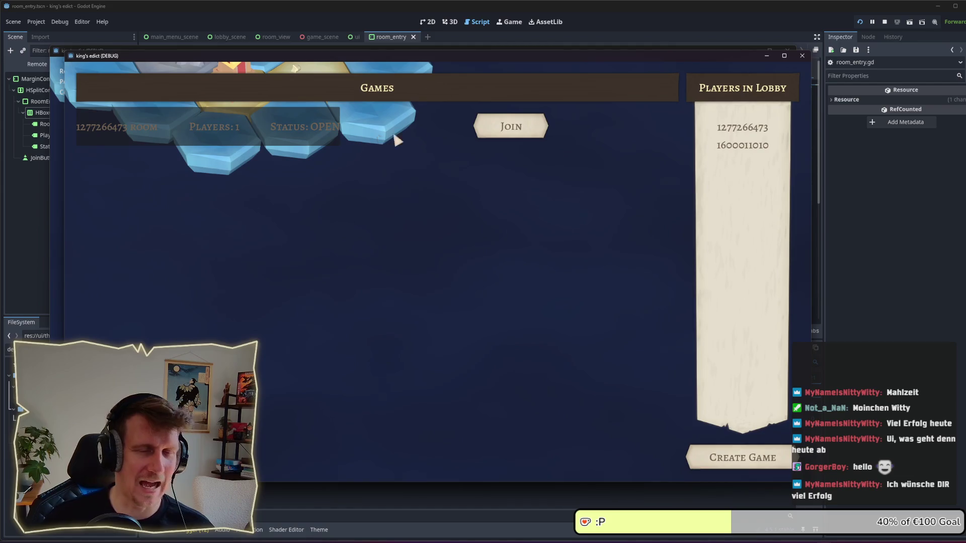
{"action": "left_click_drag", "start_coordinate": [484, 56], "coordinate": [493, 64]}
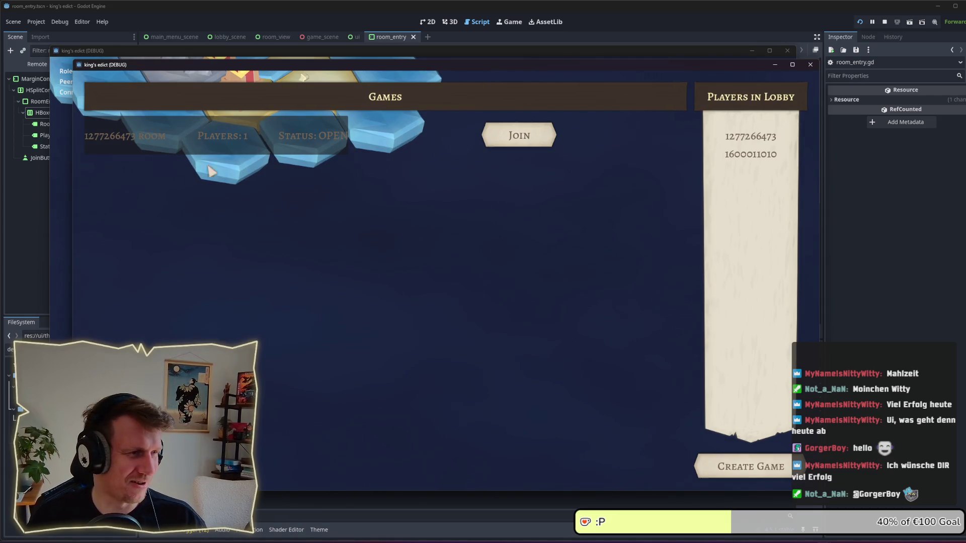
- Compare the room and lobby windows, then return to room_entry.gd in the editor
{"action": "left_click", "coordinate": [62, 179]}
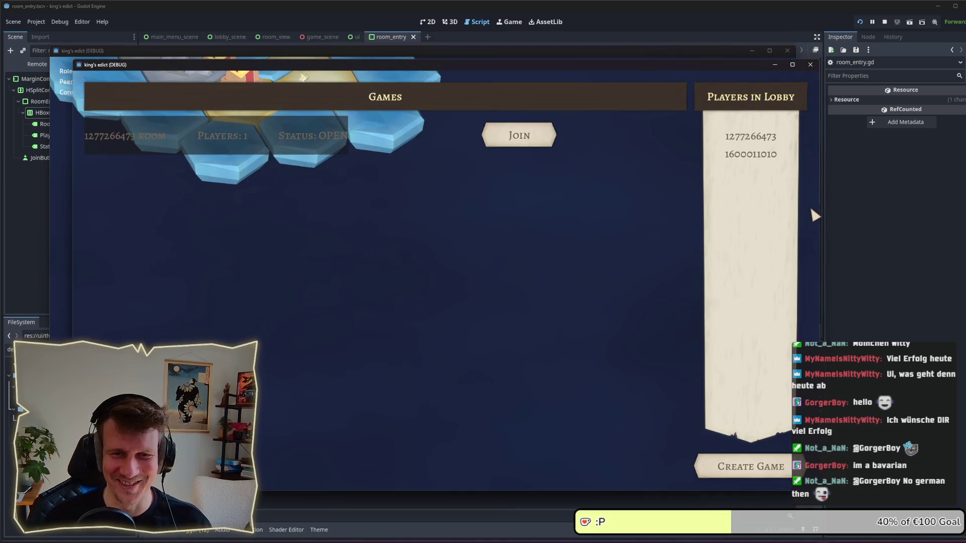
{"action": "left_click", "coordinate": [384, 54]}
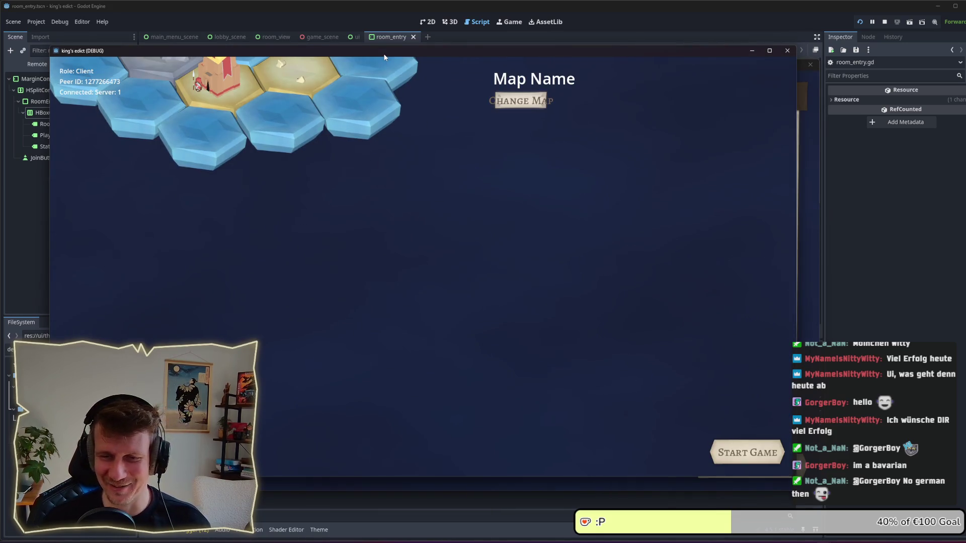
{"action": "left_click", "coordinate": [812, 172]}
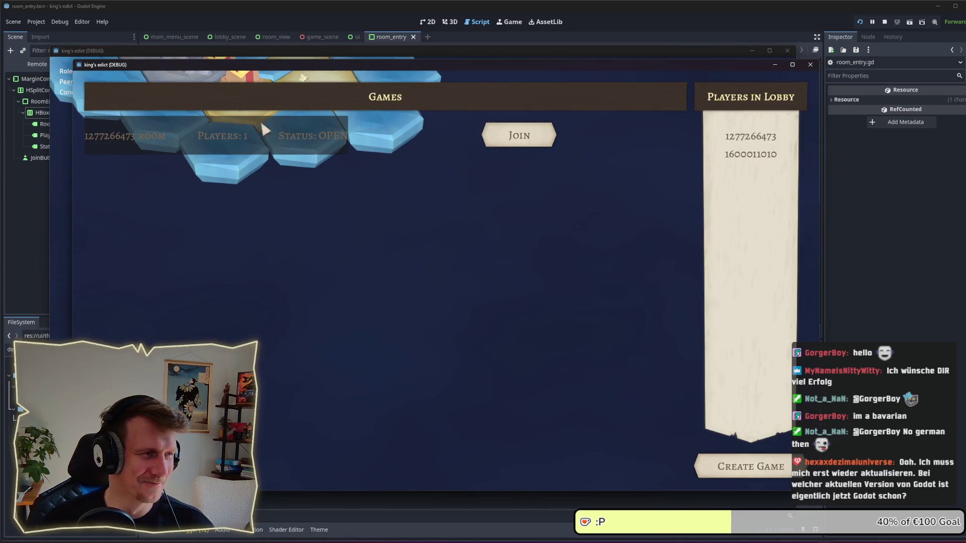
{"action": "left_click", "coordinate": [297, 8]}
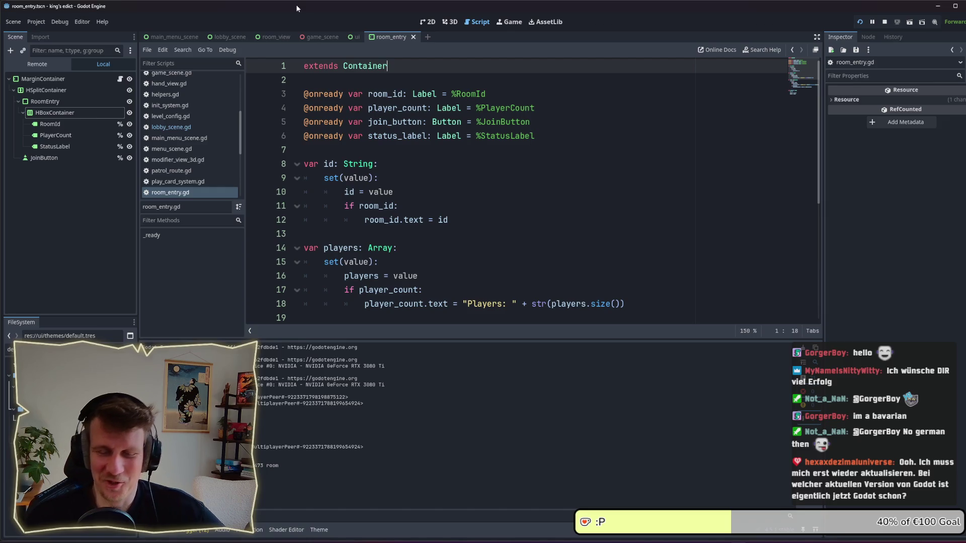
- Recheck the room's Room Id, Players and Status row in the running game's lobby
{"action": "left_click", "coordinate": [433, 149]}
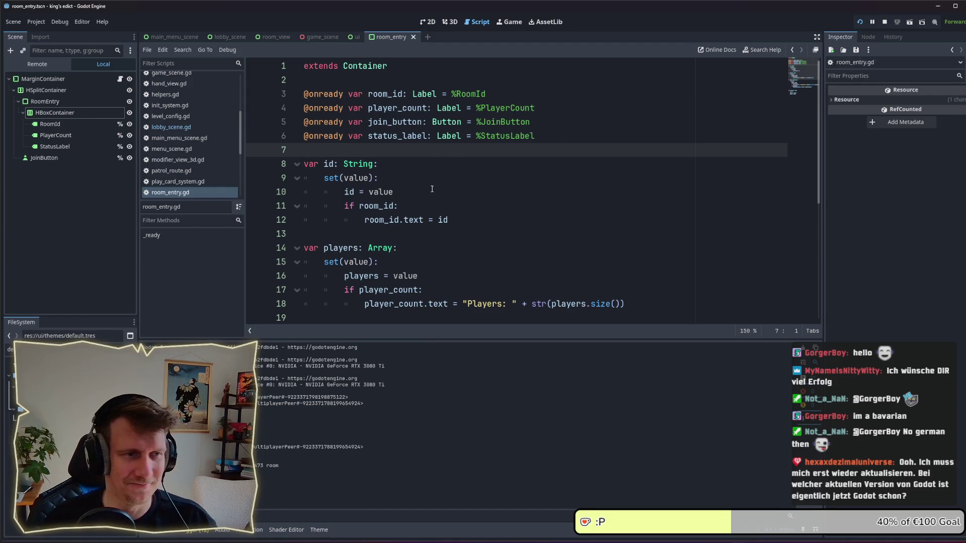
{"action": "key", "text": "alt+Tab"}
{"action": "left_click", "coordinate": [371, 265]}
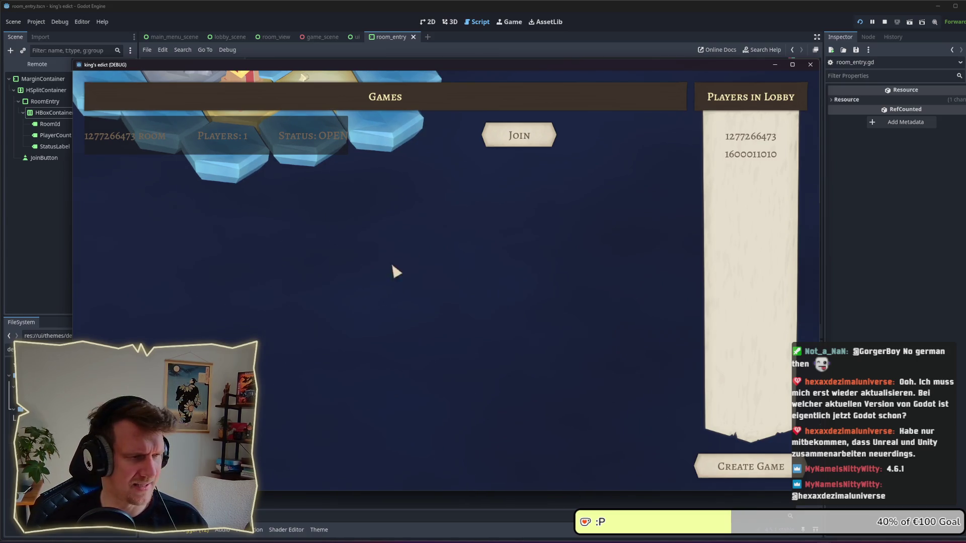
- Return to the Godot editor and bring up the Project menu
{"action": "left_click", "coordinate": [42, 175]}
{"action": "left_click", "coordinate": [14, 22]}
{"action": "mouse_move", "coordinate": [30, 22]}
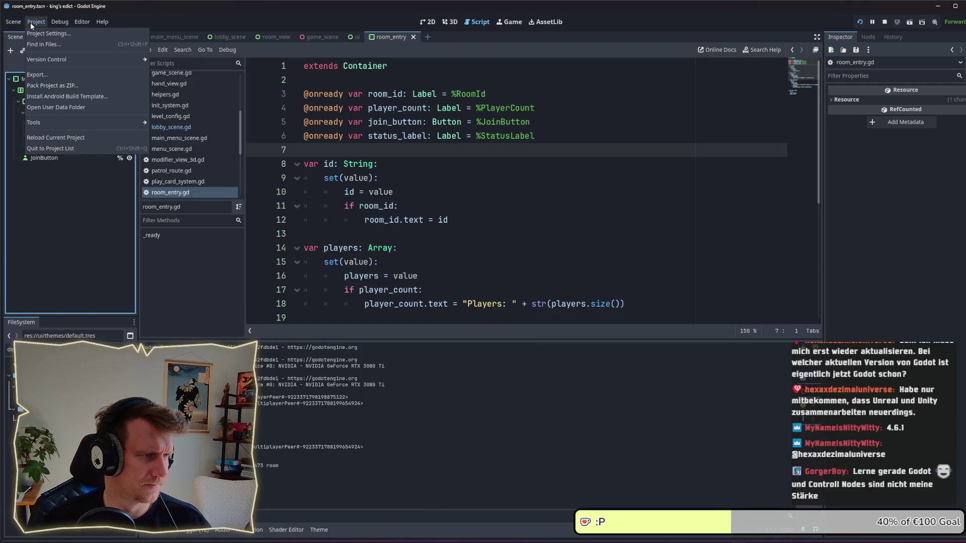
{"action": "left_click", "coordinate": [29, 22]}
{"action": "left_click", "coordinate": [29, 22]}
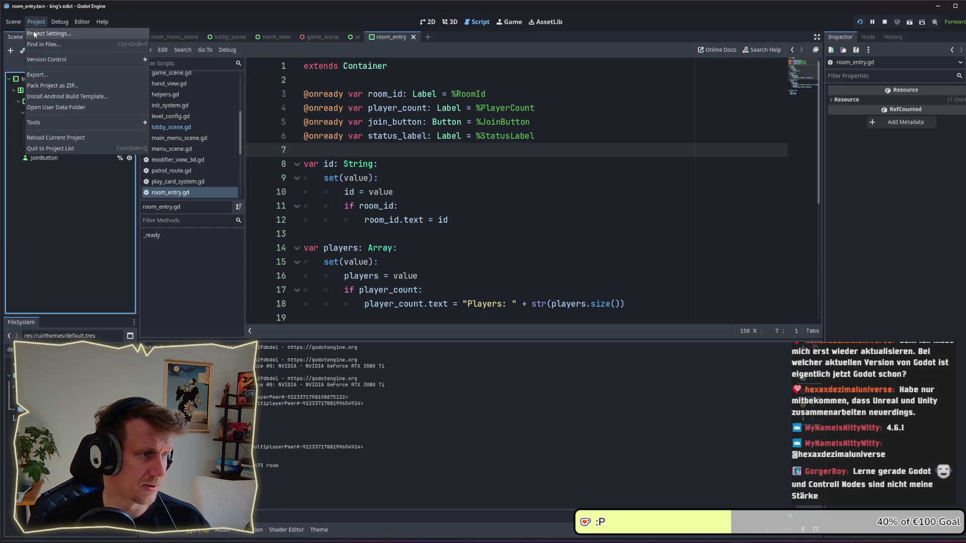
{"action": "left_click", "coordinate": [33, 32]}
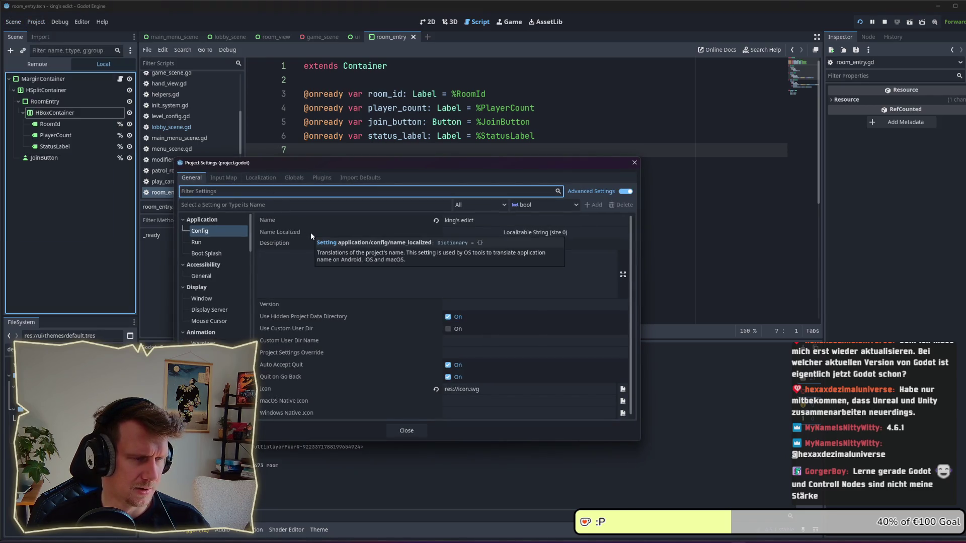
{"action": "type", "text": "version"}
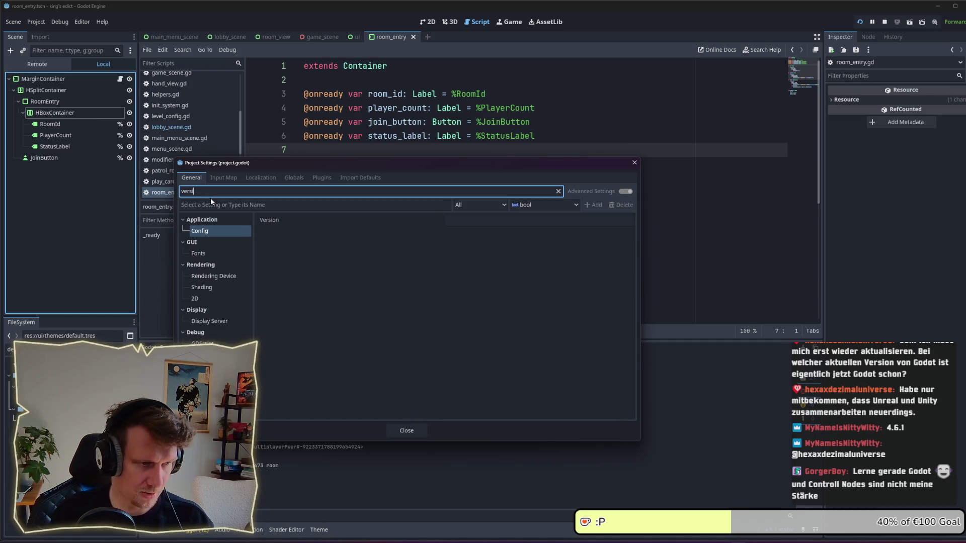
{"action": "key", "text": "Escape"}
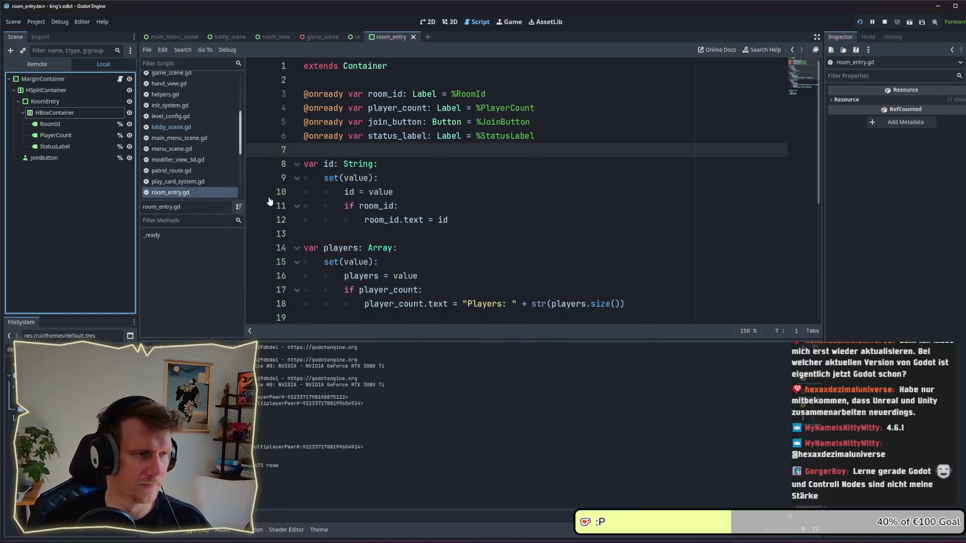
{"action": "left_click", "coordinate": [460, 191]}
{"action": "key", "text": "alt+Tab"}
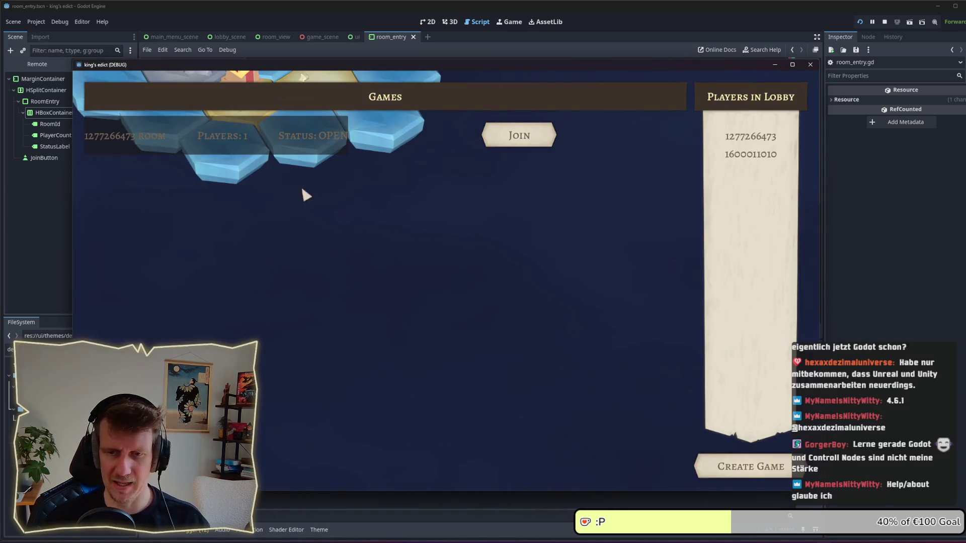
{"action": "left_click", "coordinate": [101, 22]}
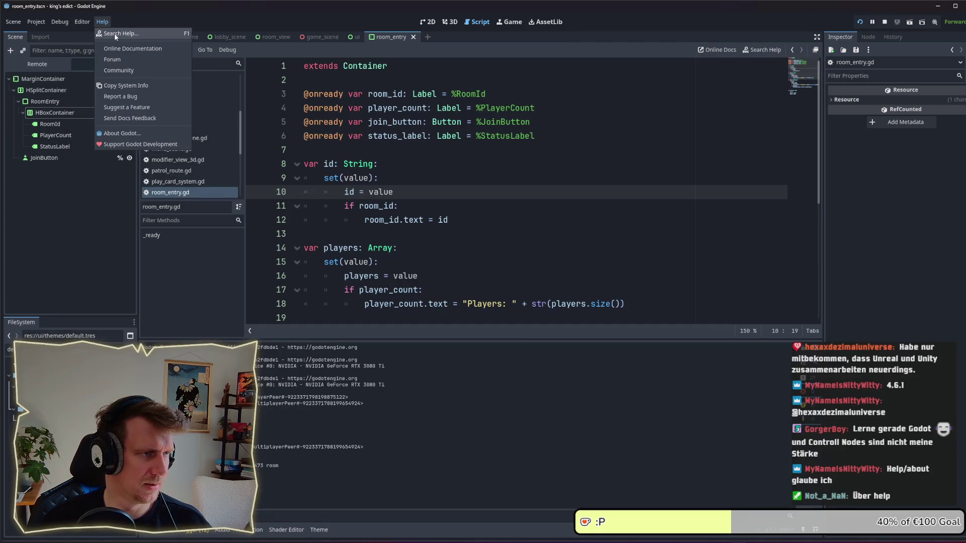
{"action": "left_click", "coordinate": [123, 136]}
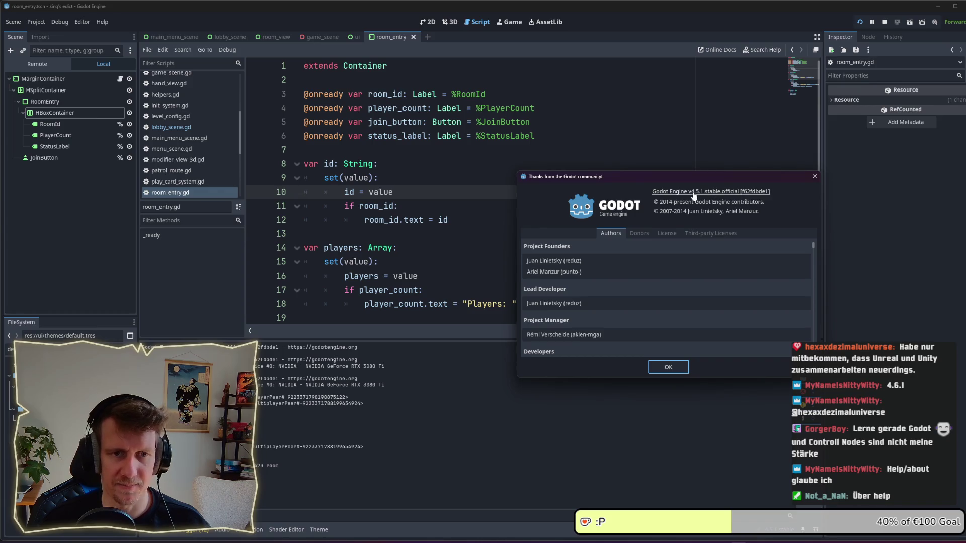
{"action": "left_click", "coordinate": [813, 177]}
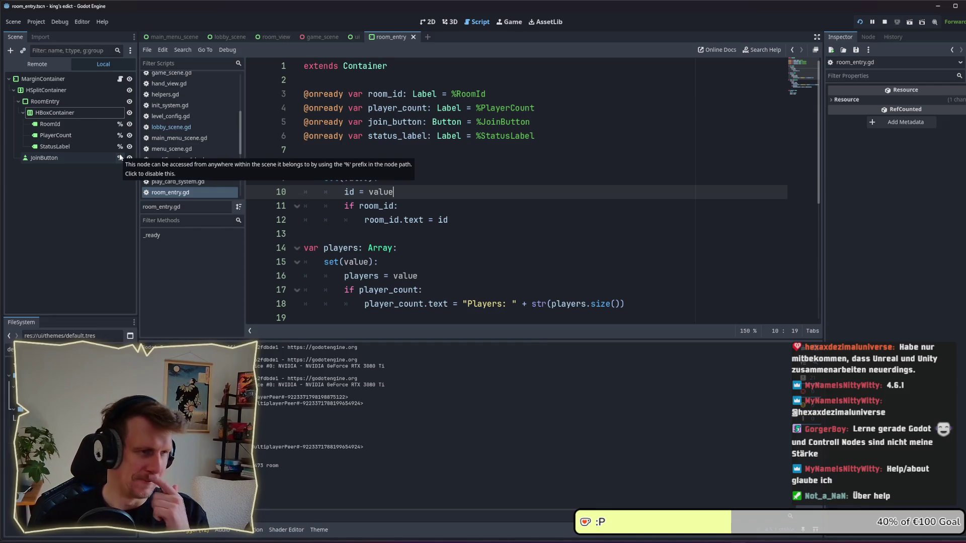
- Review the id and players setters on lines 10–12, then switch to main_menu_scene
{"action": "left_click", "coordinate": [478, 220]}
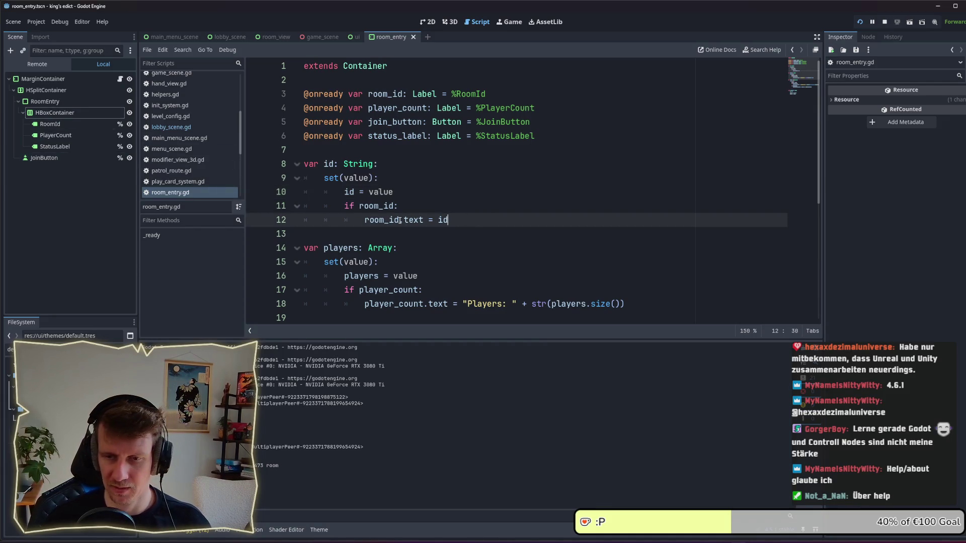
{"action": "mouse_move", "coordinate": [399, 221]}
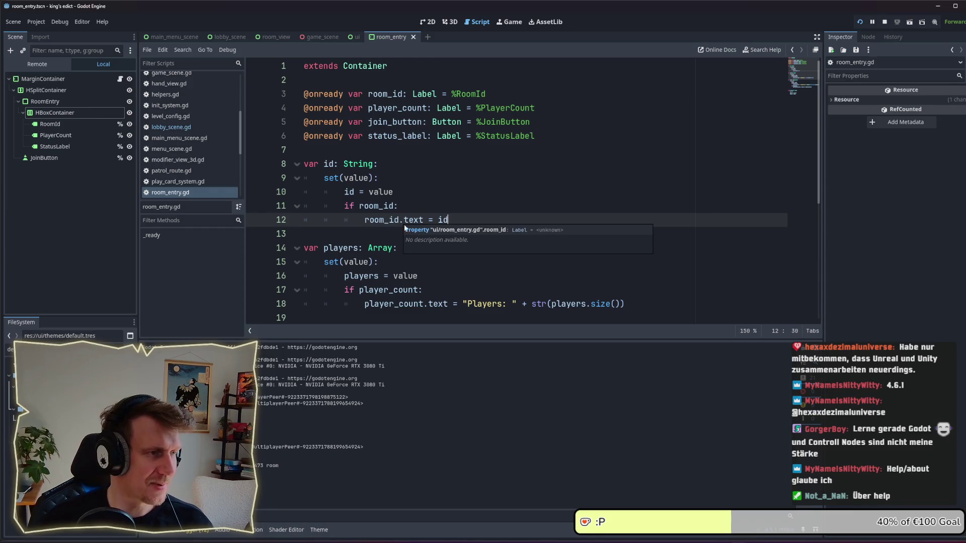
{"action": "left_click", "coordinate": [463, 198]}
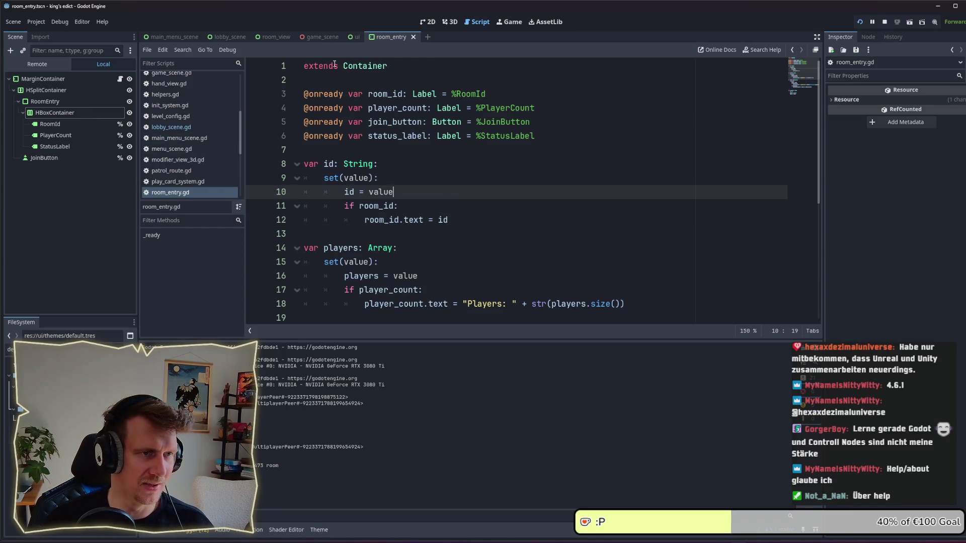
{"action": "left_click", "coordinate": [179, 35]}
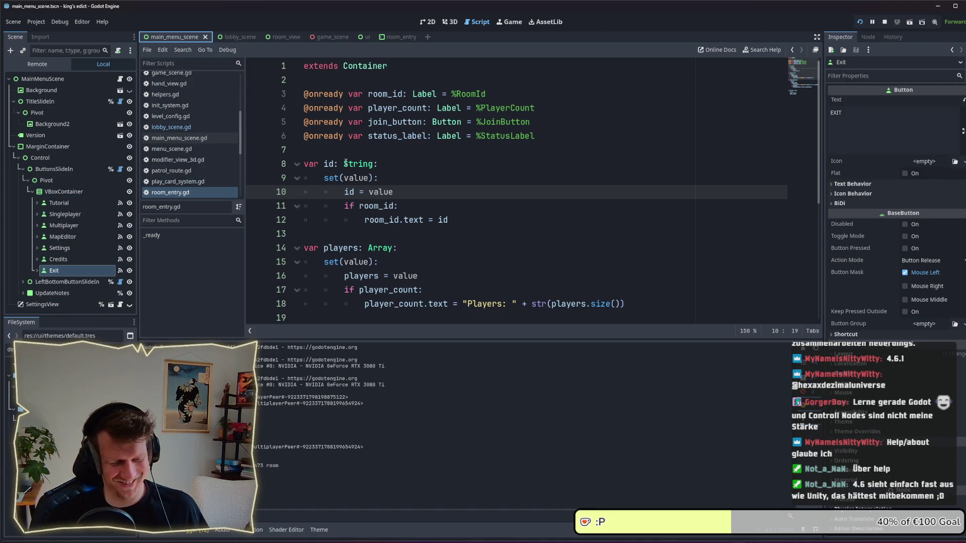
- Go back to the room_entry scene and select its HSplitContainer to inspect the split settings
{"action": "mouse_move", "coordinate": [345, 163]}
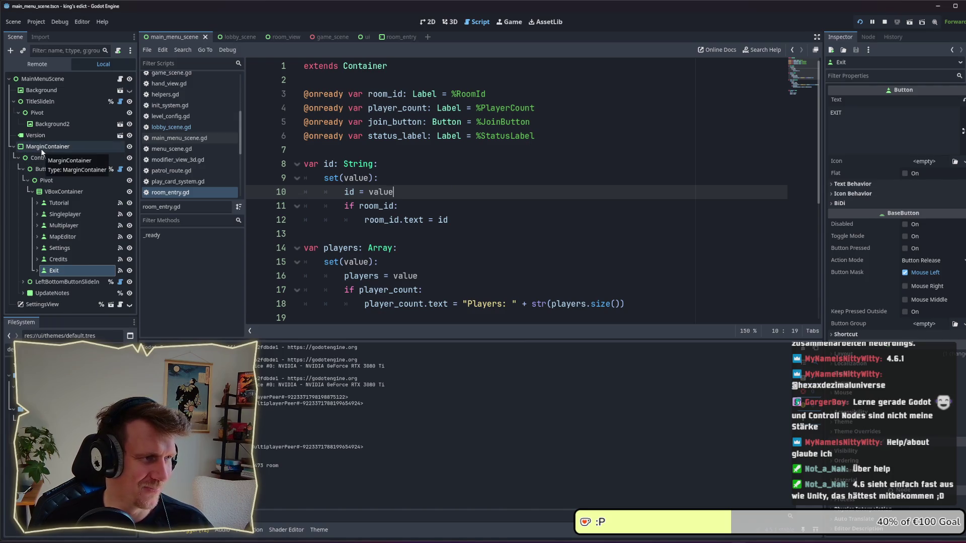
{"action": "left_click", "coordinate": [394, 38]}
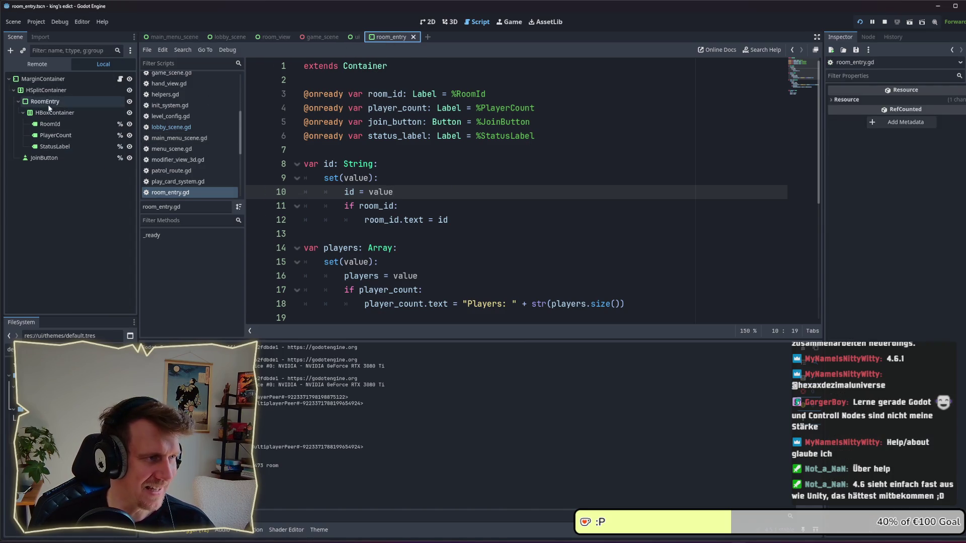
{"action": "left_click", "coordinate": [45, 90]}
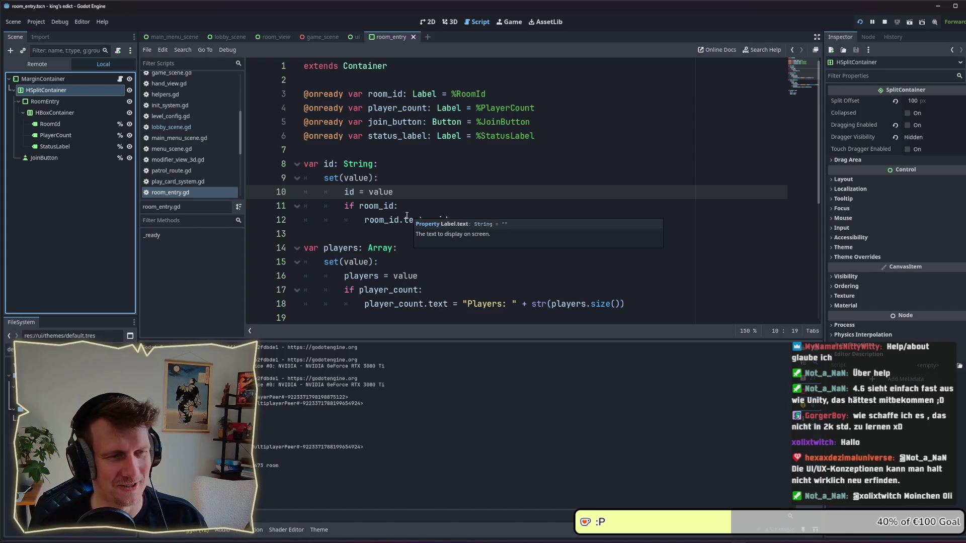
{"action": "left_click", "coordinate": [397, 187]}
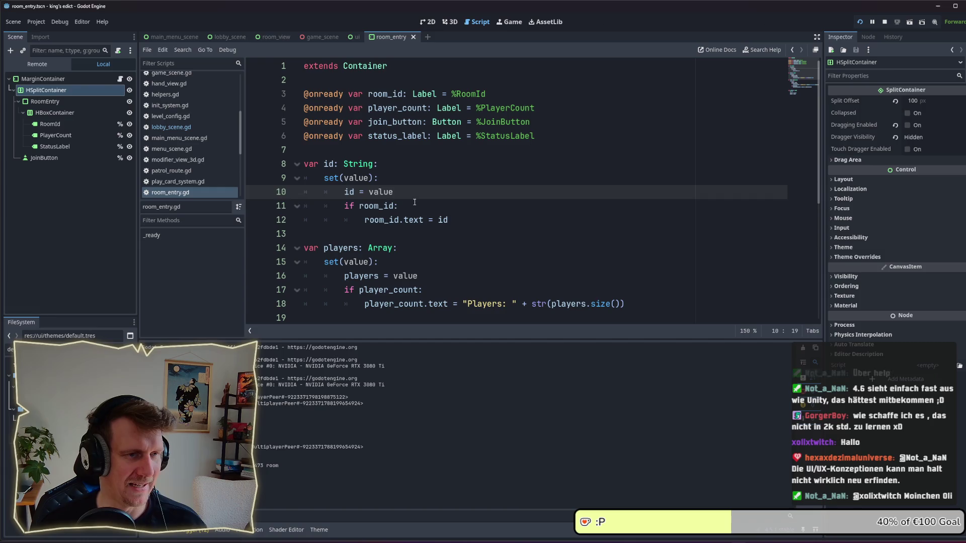
{"action": "left_click", "coordinate": [400, 204]}
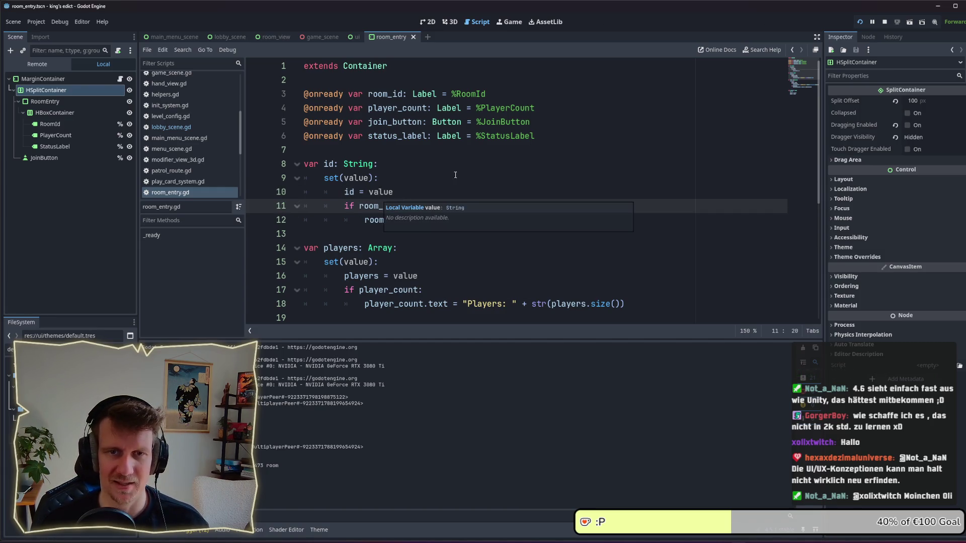
{"action": "left_click", "coordinate": [382, 164]}
{"action": "left_click", "coordinate": [407, 192]}
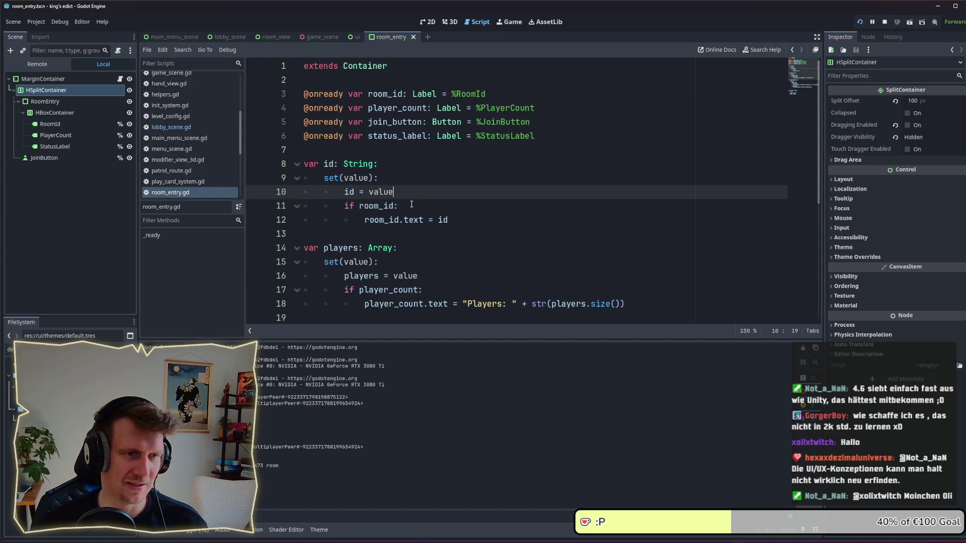
{"action": "left_click", "coordinate": [402, 206]}
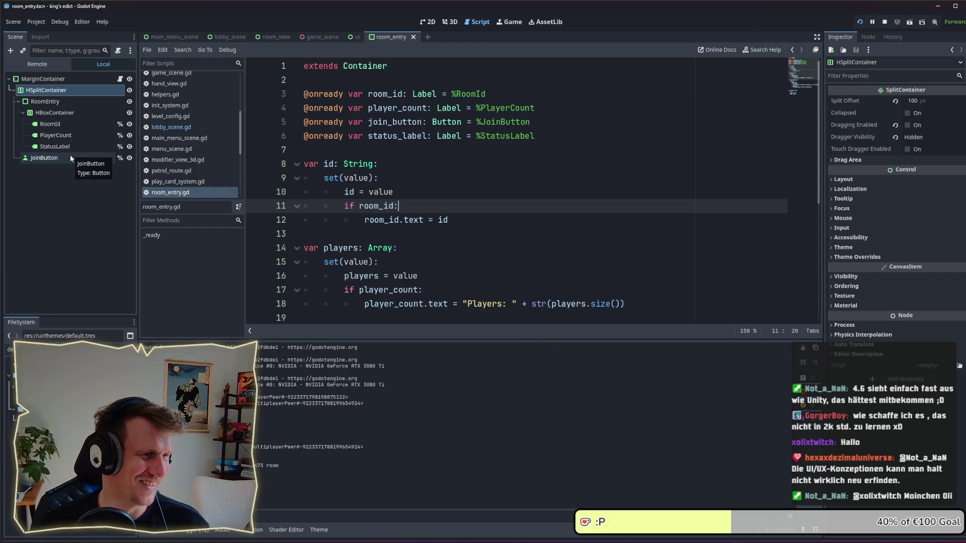
- In the 2D view, confirm HSplitContainer's Layout > Container Sizing Vertical stays Fill
{"action": "left_click", "coordinate": [429, 22]}
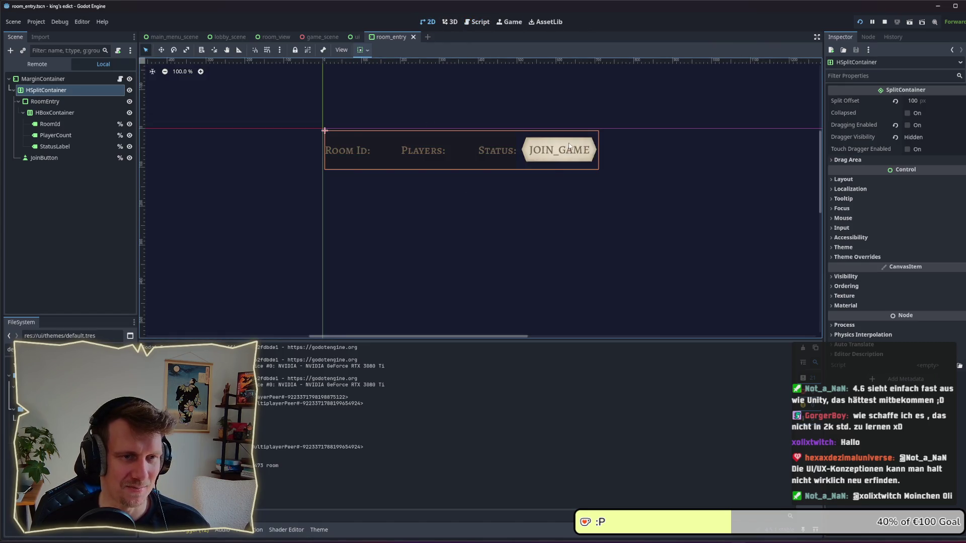
{"action": "left_click", "coordinate": [50, 102]}
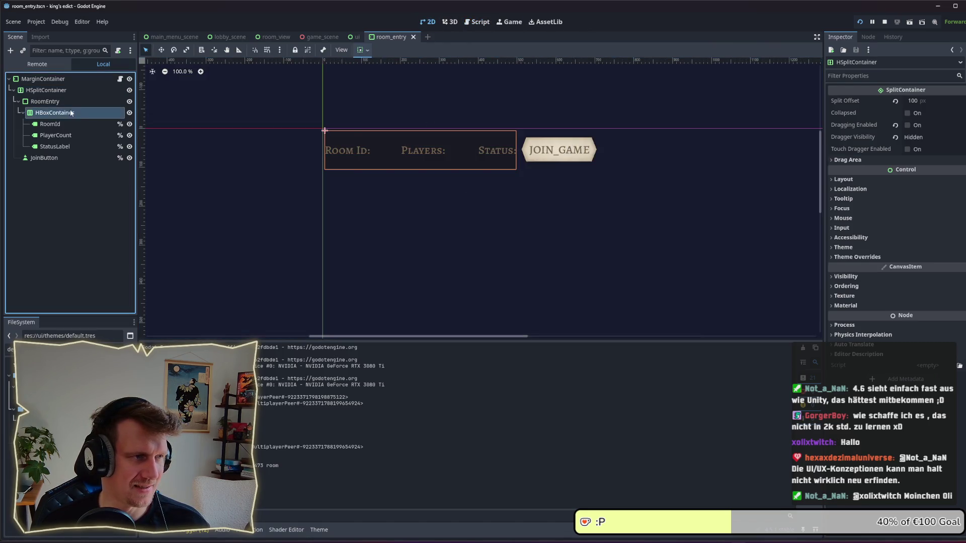
{"action": "left_click", "coordinate": [60, 90]}
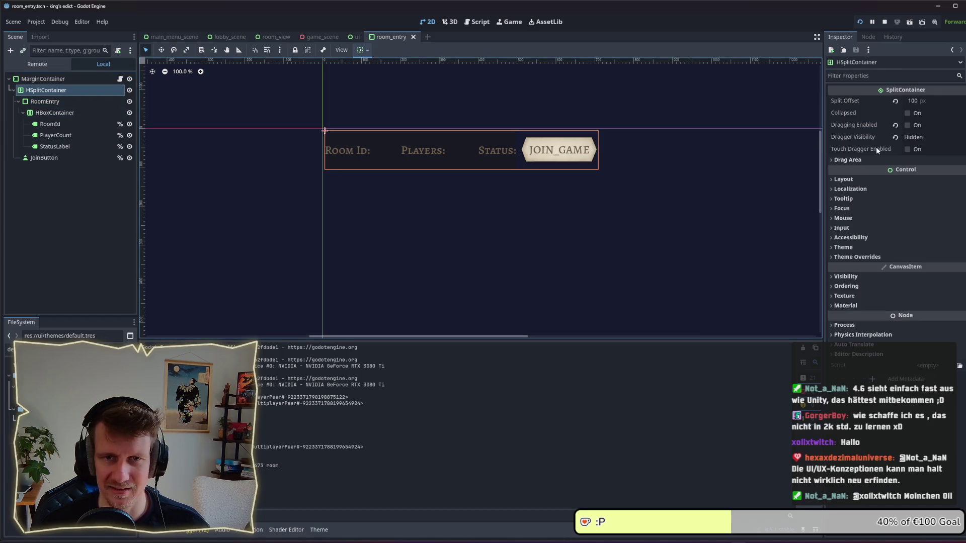
{"action": "left_click", "coordinate": [864, 159]}
{"action": "left_click", "coordinate": [865, 159]}
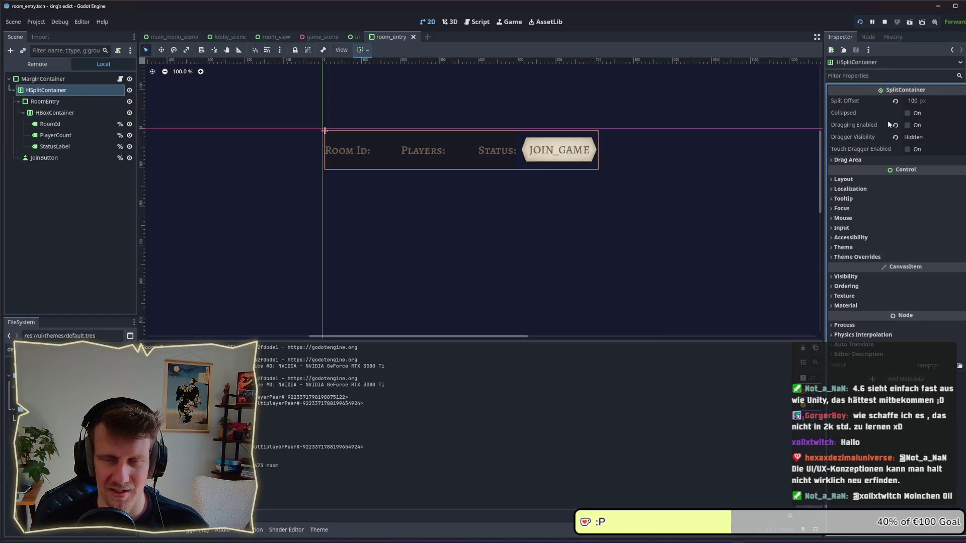
{"action": "left_click", "coordinate": [862, 181]}
{"action": "left_click", "coordinate": [870, 285]}
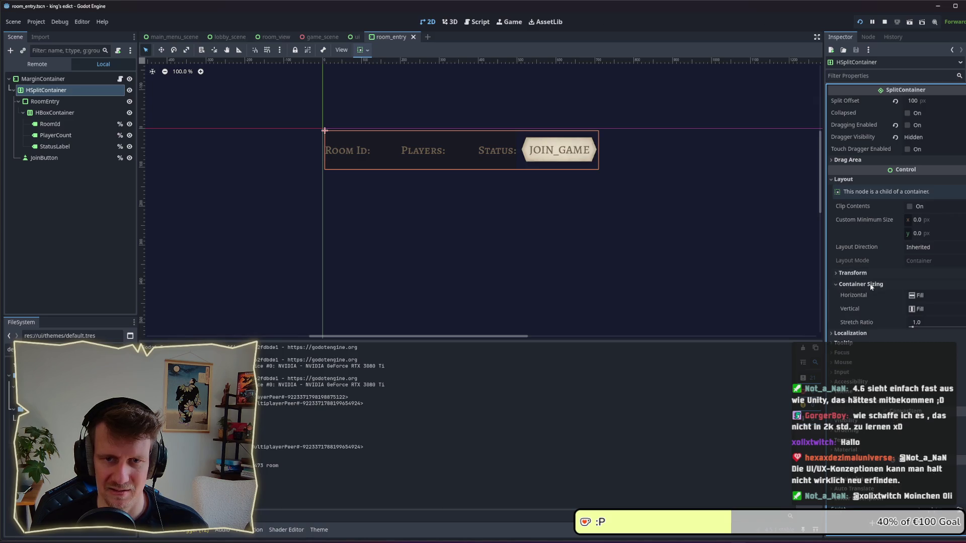
{"action": "left_click", "coordinate": [912, 309]}
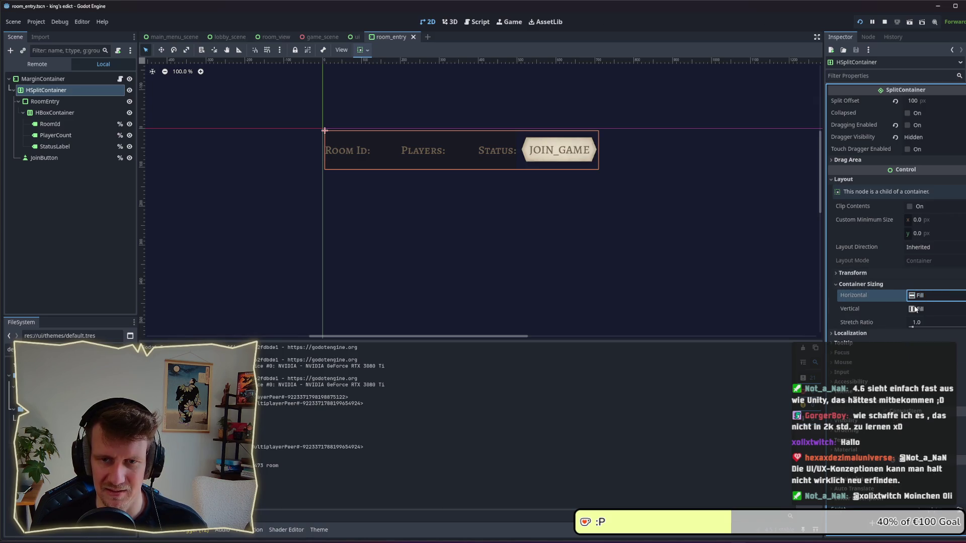
{"action": "left_click", "coordinate": [916, 310]}
- Check the running game, then review HBoxContainer and HSplitContainer Container Sizing again
{"action": "key", "text": "alt+Tab"}
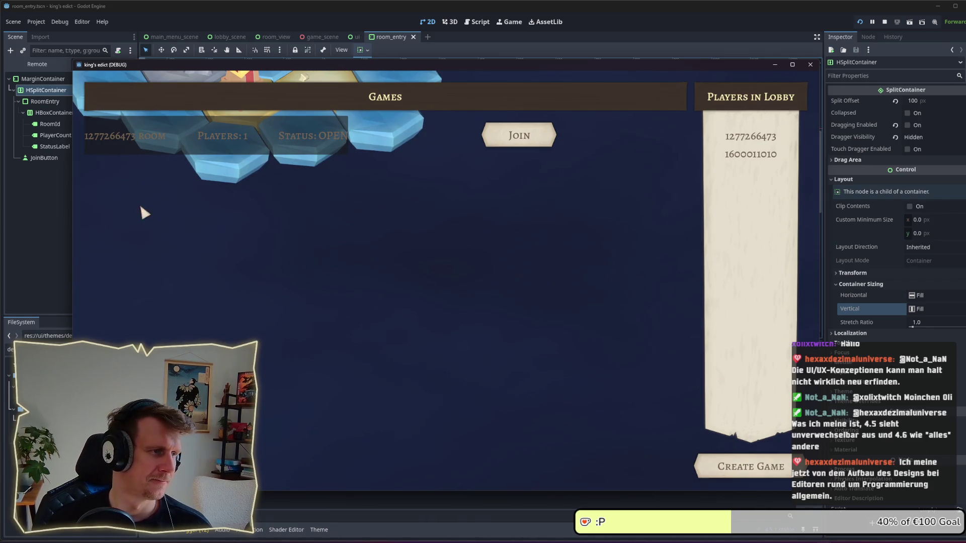
{"action": "left_click", "coordinate": [40, 201]}
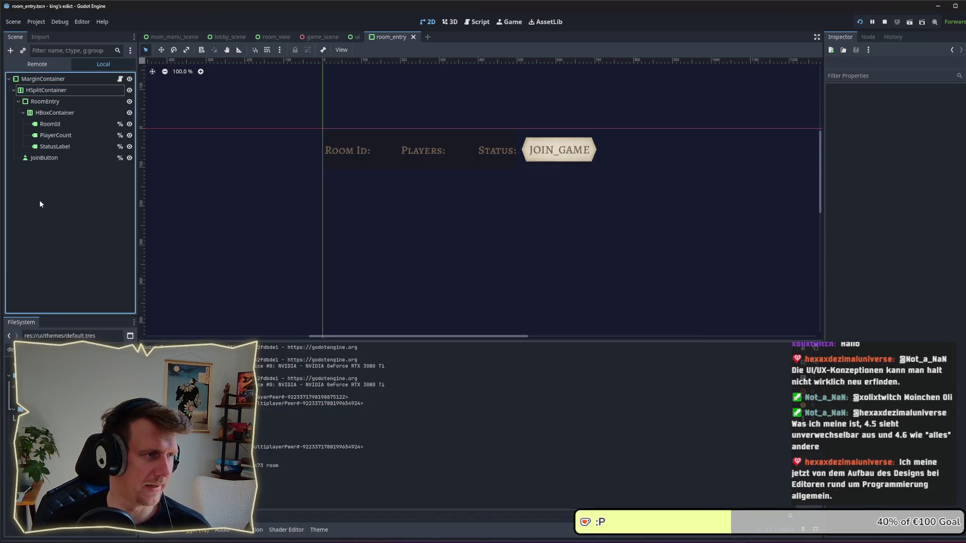
{"action": "left_click", "coordinate": [55, 113]}
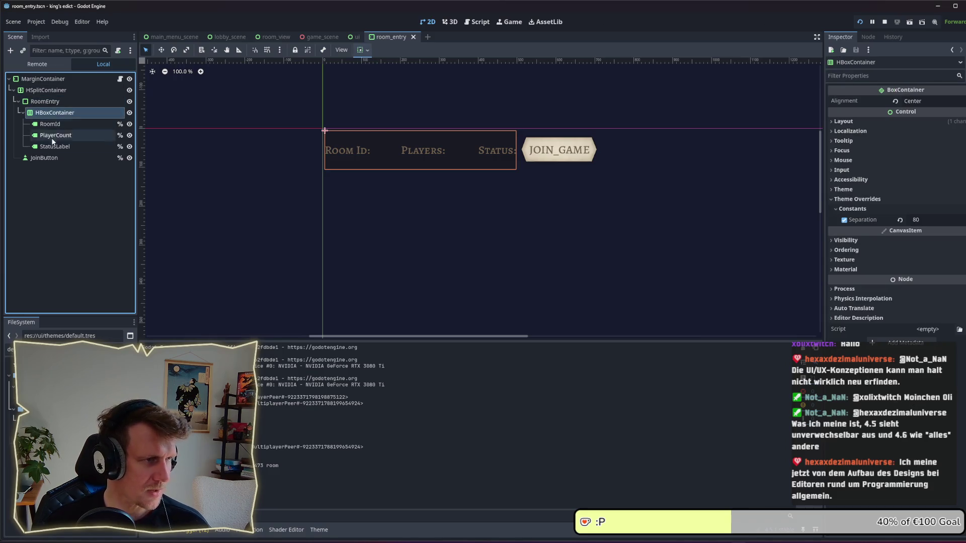
{"action": "left_click", "coordinate": [44, 158]}
{"action": "left_click", "coordinate": [45, 102]}
{"action": "left_click", "coordinate": [46, 90]}
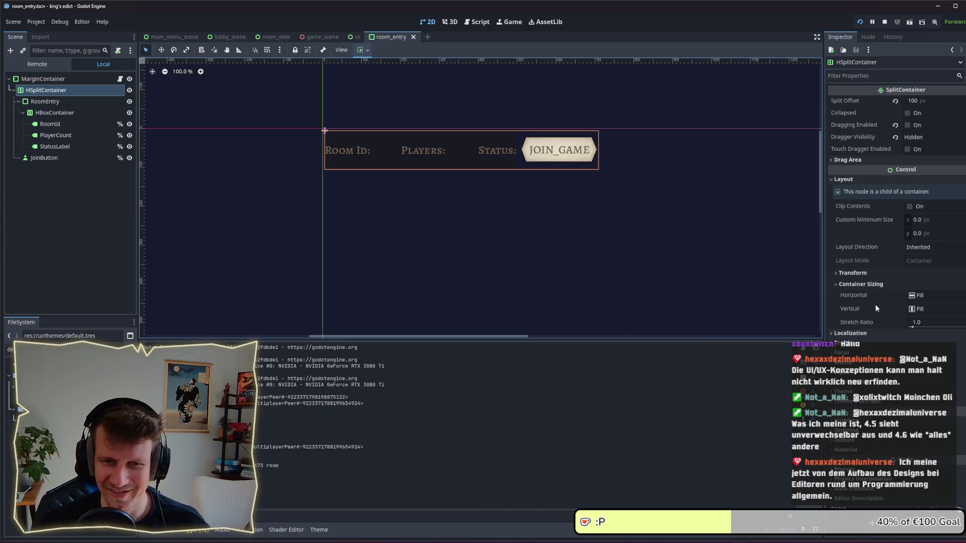
{"action": "left_click", "coordinate": [859, 285]}
{"action": "left_click", "coordinate": [859, 285]}
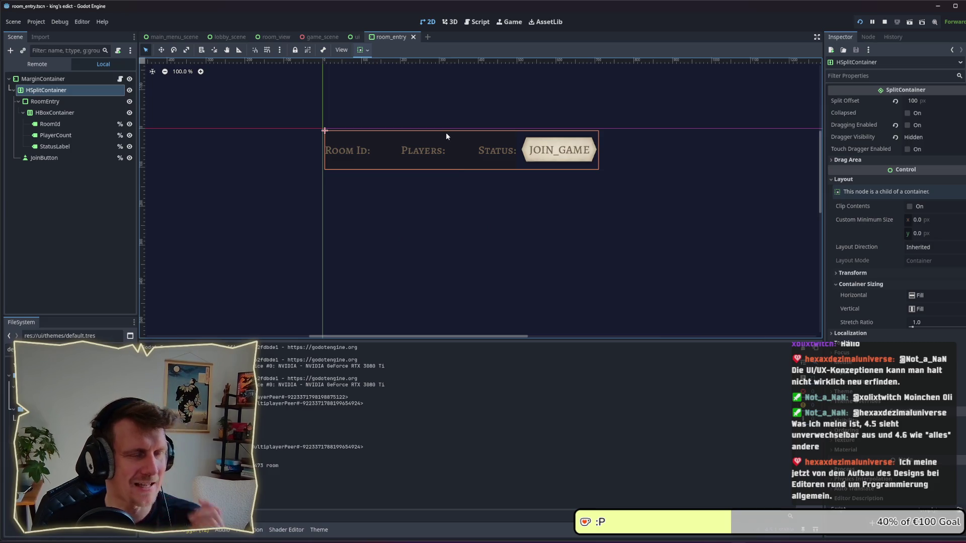
{"action": "key", "text": "alt+Tab"}
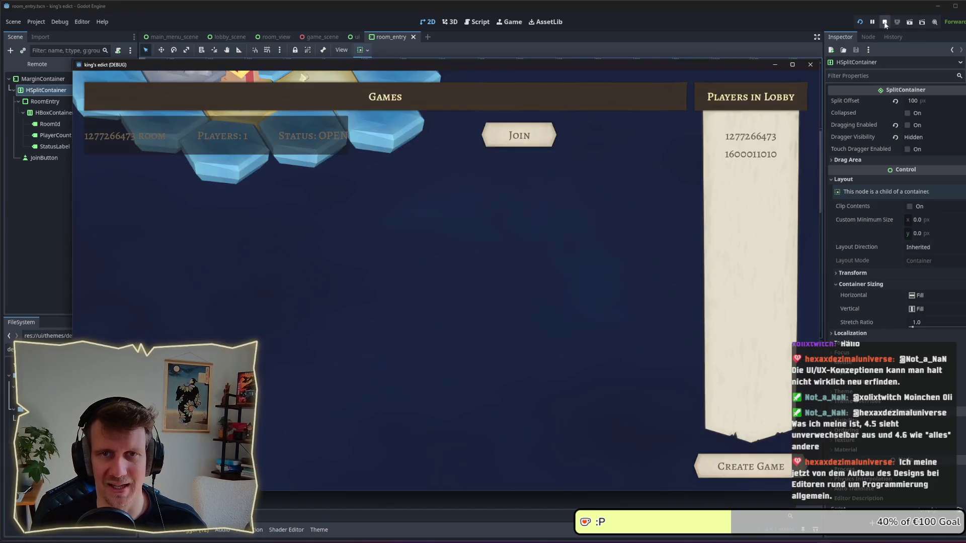
- Stop the running game and run the project again with fresh debug instances
{"action": "key", "text": "alt+Tab"}
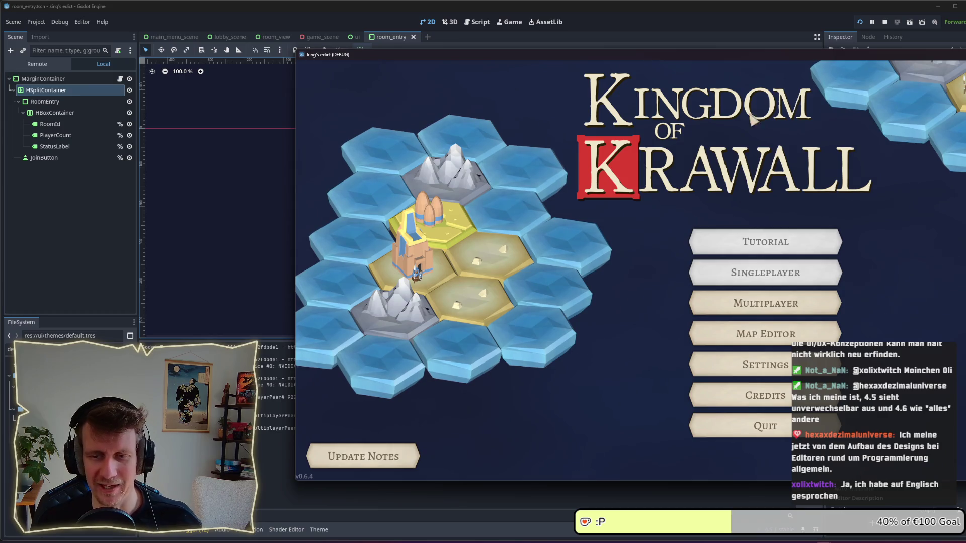
{"action": "left_click_drag", "start_coordinate": [770, 54], "coordinate": [561, 59]}
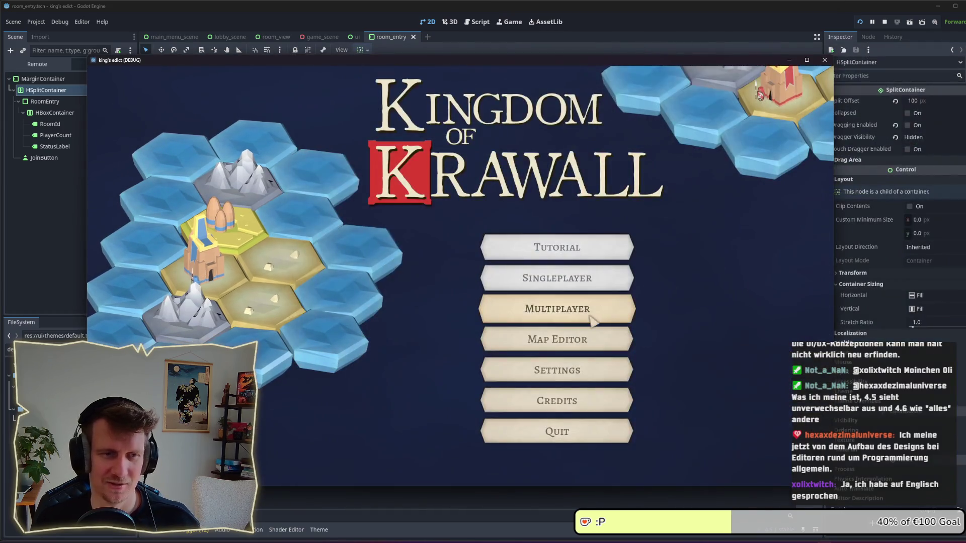
{"action": "left_click", "coordinate": [557, 308]}
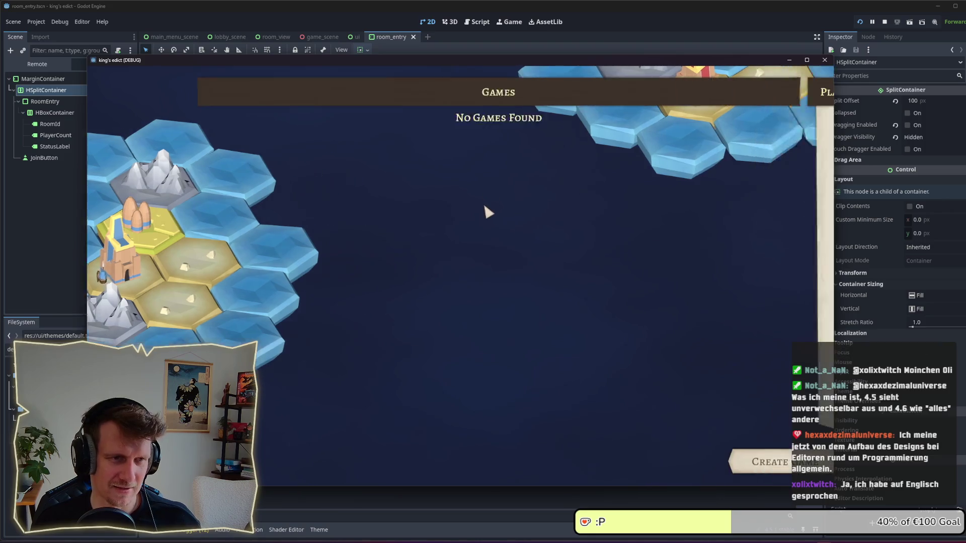
{"action": "left_click", "coordinate": [884, 22]}
{"action": "left_click", "coordinate": [859, 22]}
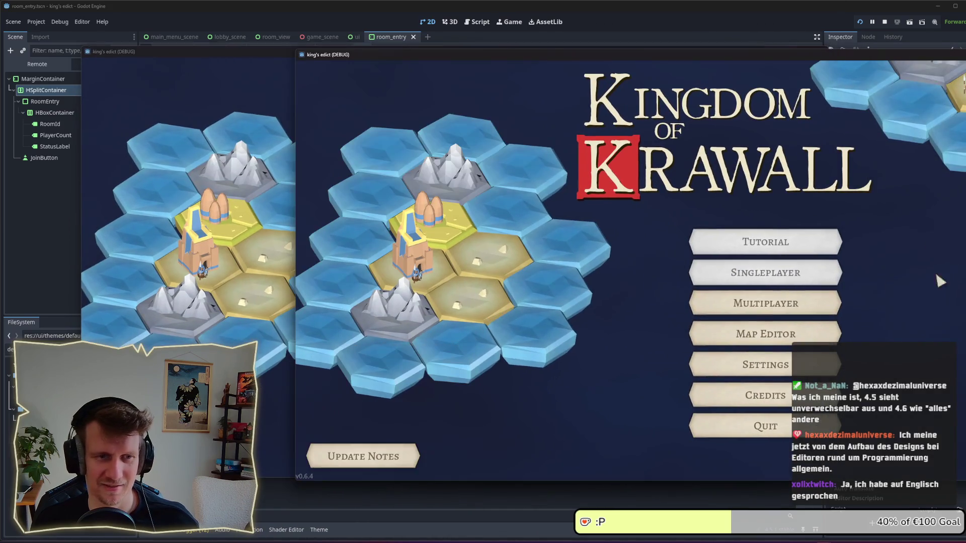
- Open Multiplayer in both game windows and create a game room from one of them
{"action": "left_click", "coordinate": [756, 314]}
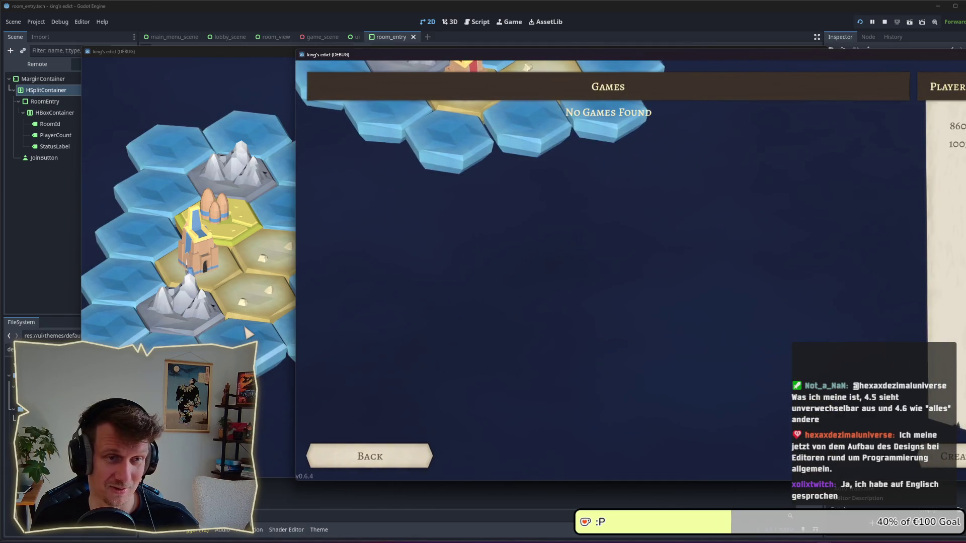
{"action": "key", "text": "alt+Tab"}
{"action": "left_click", "coordinate": [502, 301]}
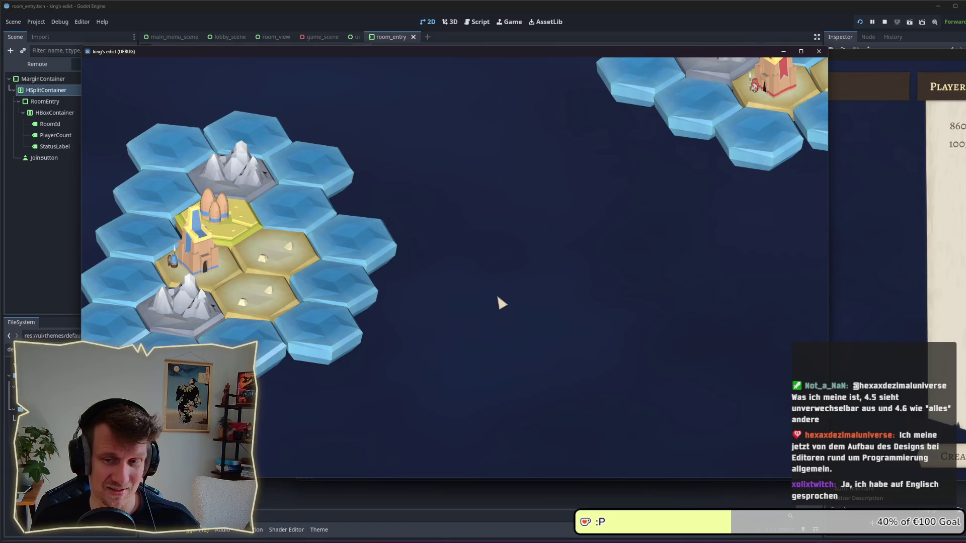
{"action": "left_click", "coordinate": [921, 177]}
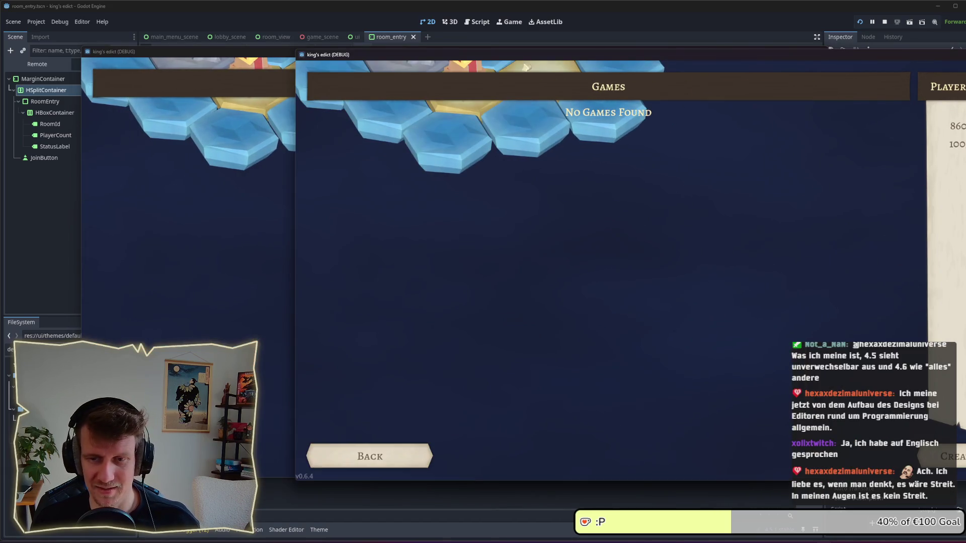
{"action": "left_click", "coordinate": [940, 456]}
{"action": "left_click", "coordinate": [252, 250]}
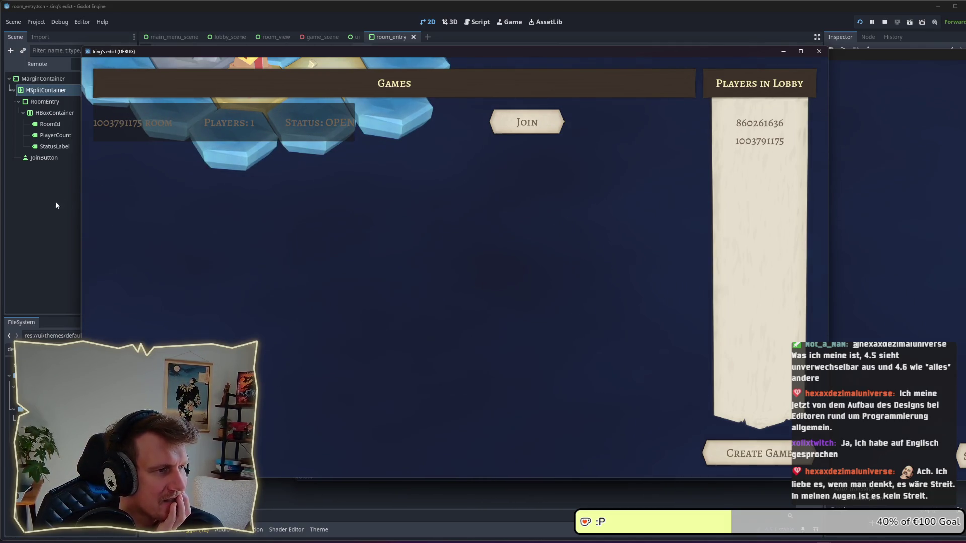
- Set RoomEntry's Container Sizing Horizontal to Expand and check the widened row in the game
{"action": "left_click", "coordinate": [55, 112]}
{"action": "left_click", "coordinate": [886, 121]}
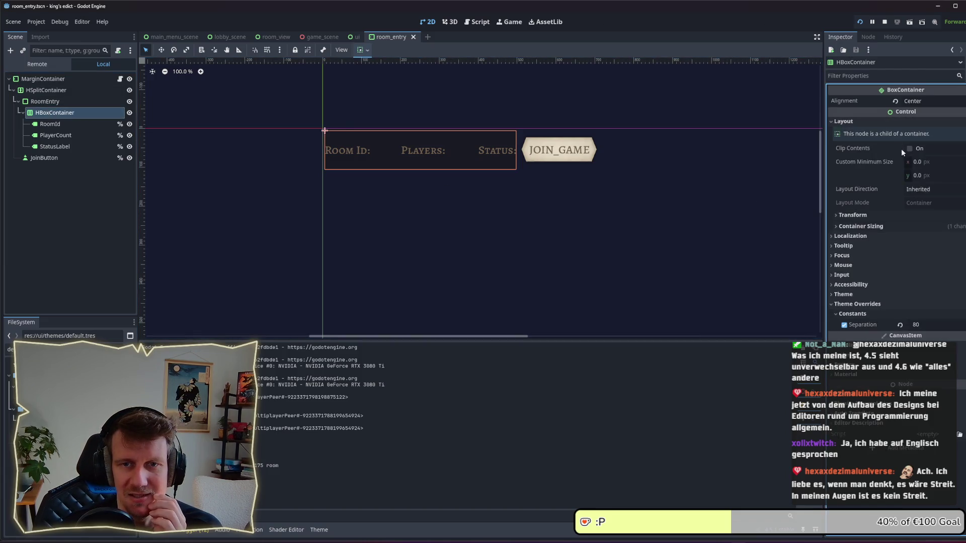
{"action": "left_click", "coordinate": [915, 239]}
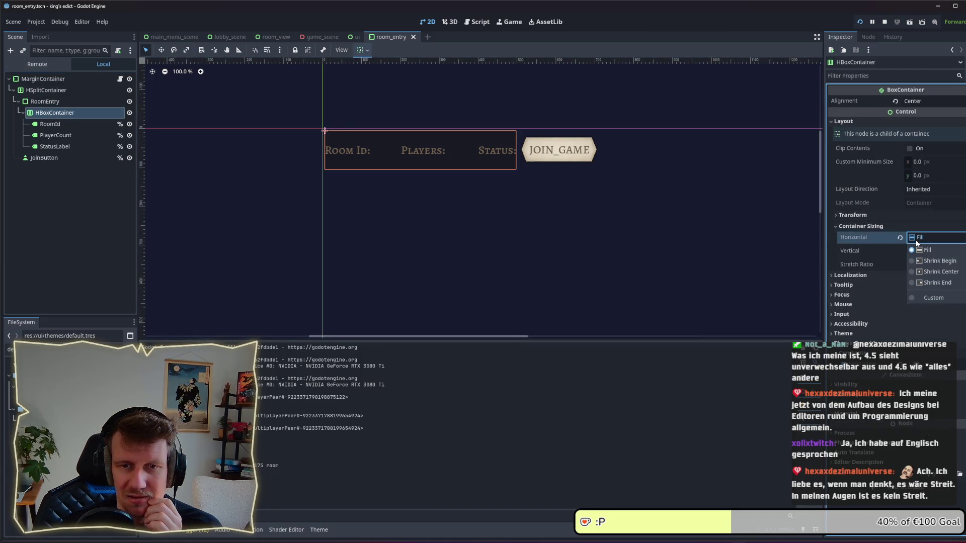
{"action": "left_click", "coordinate": [915, 240]}
{"action": "left_click", "coordinate": [124, 102]}
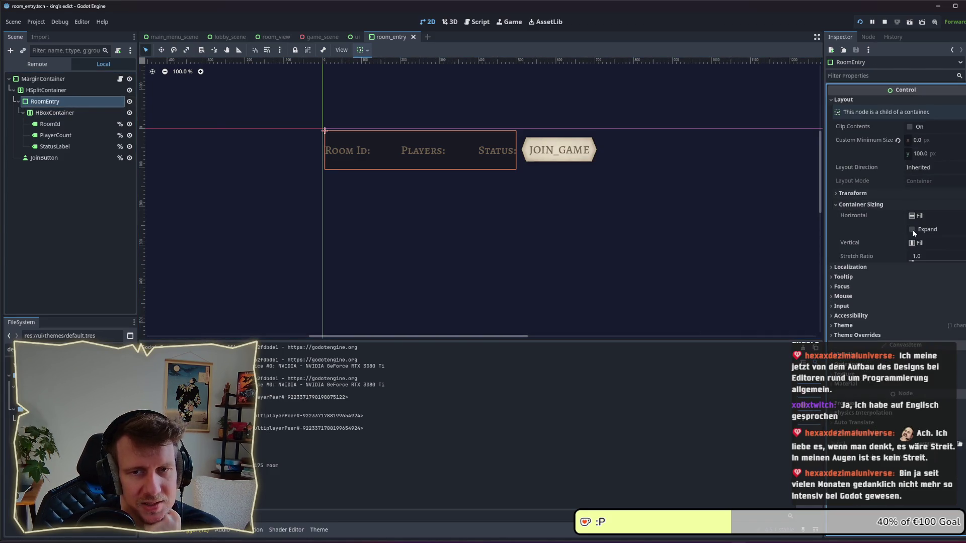
{"action": "left_click", "coordinate": [912, 230]}
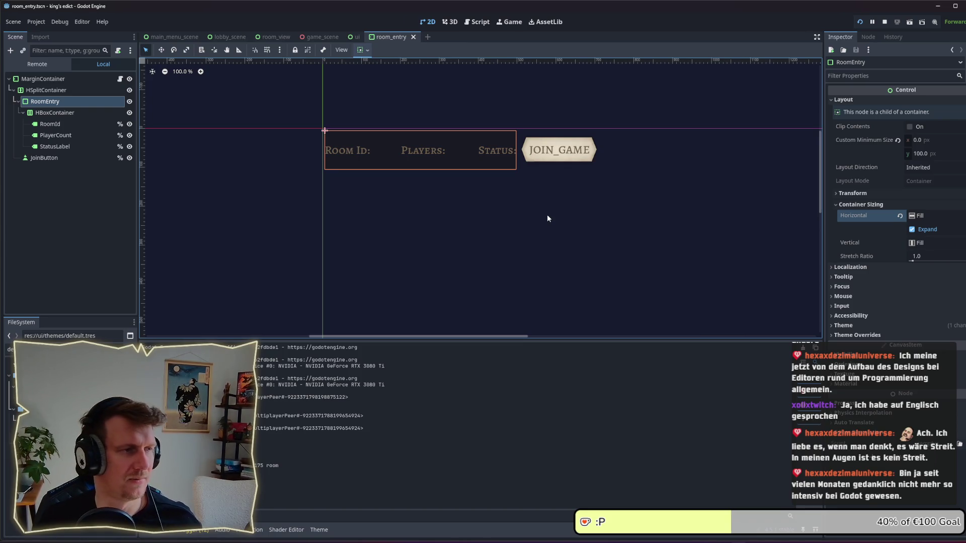
{"action": "key", "text": "alt+Tab"}
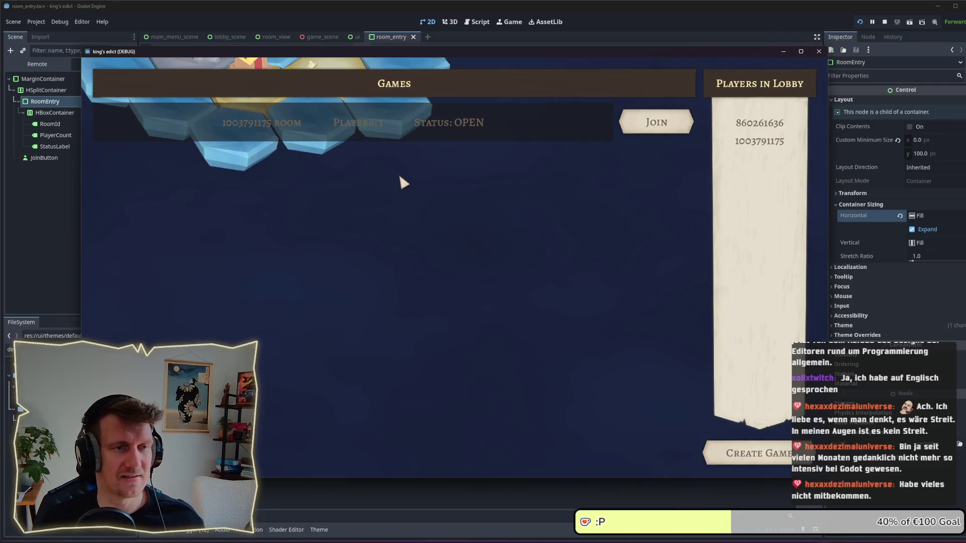
{"action": "key", "text": "alt+Tab"}
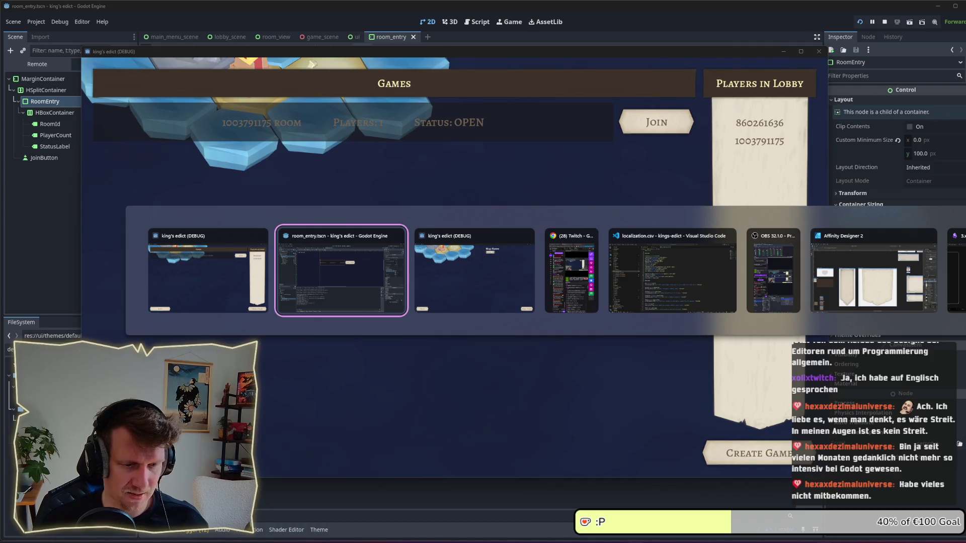
- In Affinity Designer's assets_2 document, Alt-drag info_panel below header_panel to duplicate it
{"action": "key", "text": "alt+Tab"}
{"action": "key", "text": "alt+Tab"}
{"action": "key", "text": "alt+Tab"}
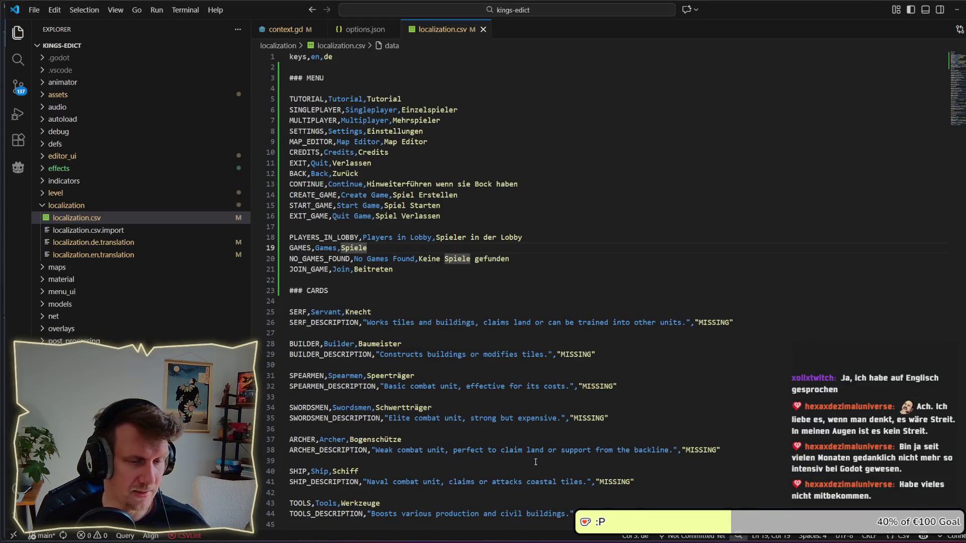
{"action": "key", "text": "alt+Tab"}
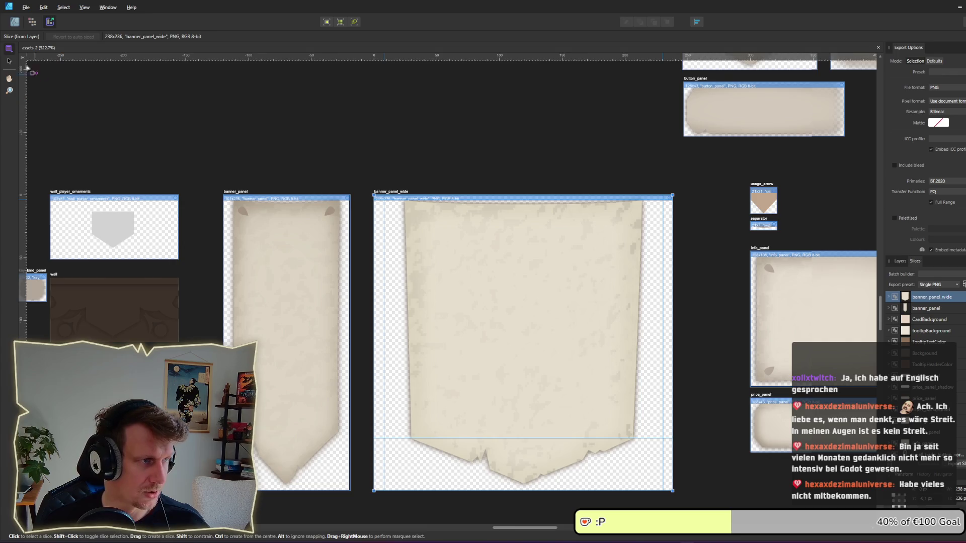
{"action": "left_click", "coordinate": [14, 22]}
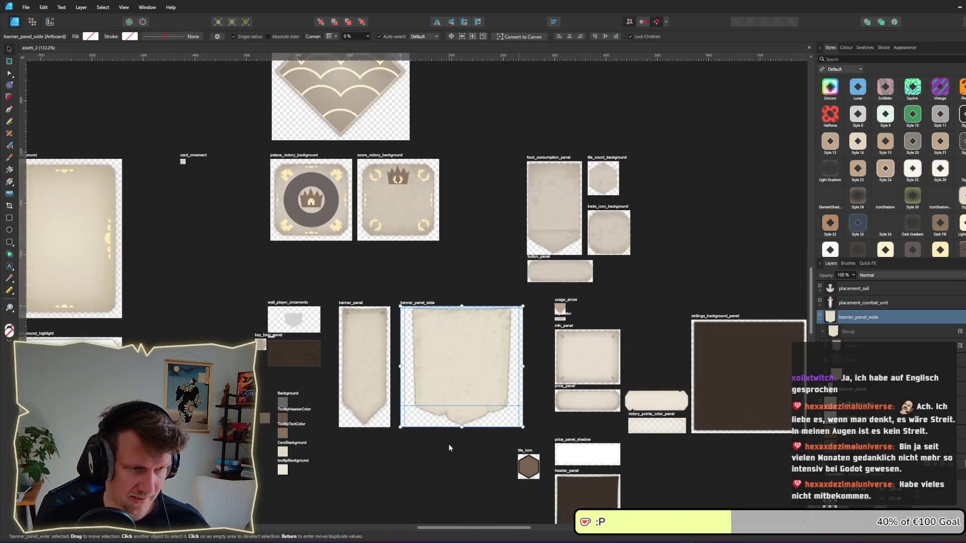
{"action": "scroll", "coordinate": [523, 213], "scroll_direction": "up", "scroll_amount": 3}
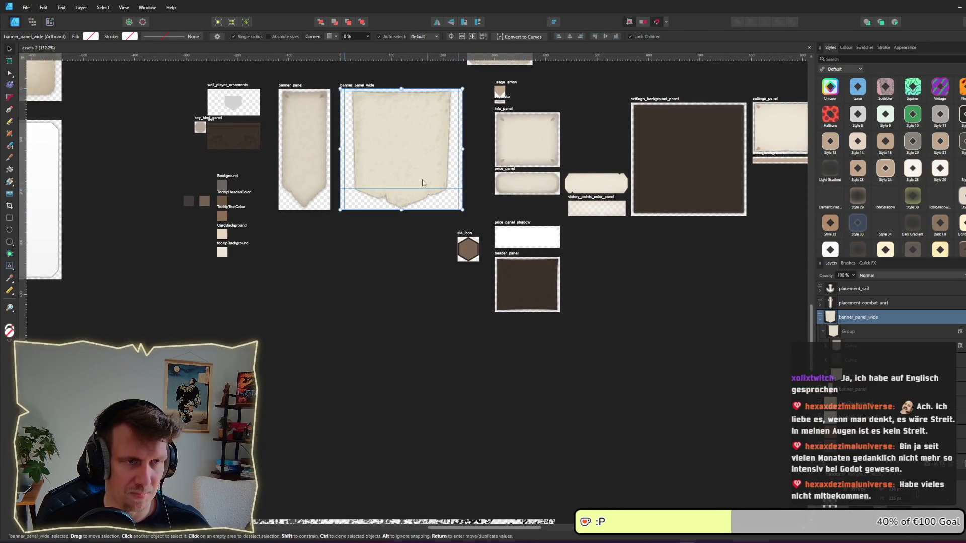
{"action": "scroll", "coordinate": [365, 109], "scroll_direction": "up", "scroll_amount": 5}
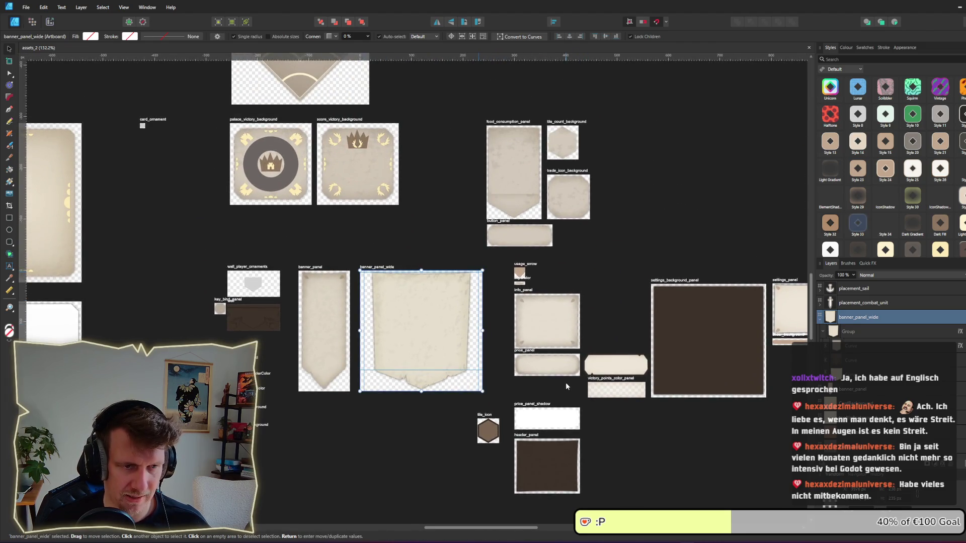
{"action": "scroll", "coordinate": [565, 382], "scroll_direction": "down", "scroll_amount": 4}
{"action": "left_click", "coordinate": [502, 173]}
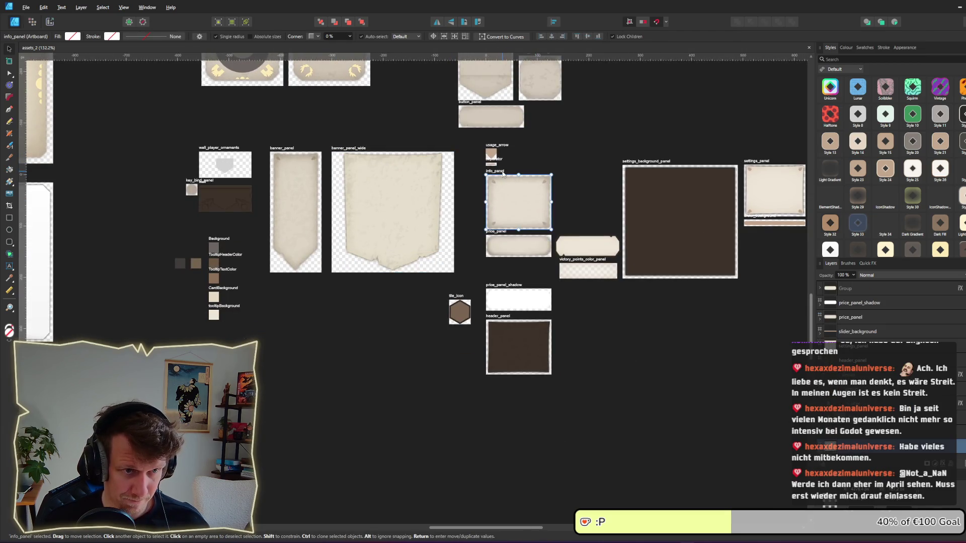
{"action": "mouse_move", "coordinate": [502, 173]}
{"action": "left_mouse_down"}
{"action": "mouse_move", "coordinate": [334, 289]}
{"action": "mouse_move", "coordinate": [520, 382]}
{"action": "mouse_move", "coordinate": [504, 381]}
{"action": "left_mouse_up"}
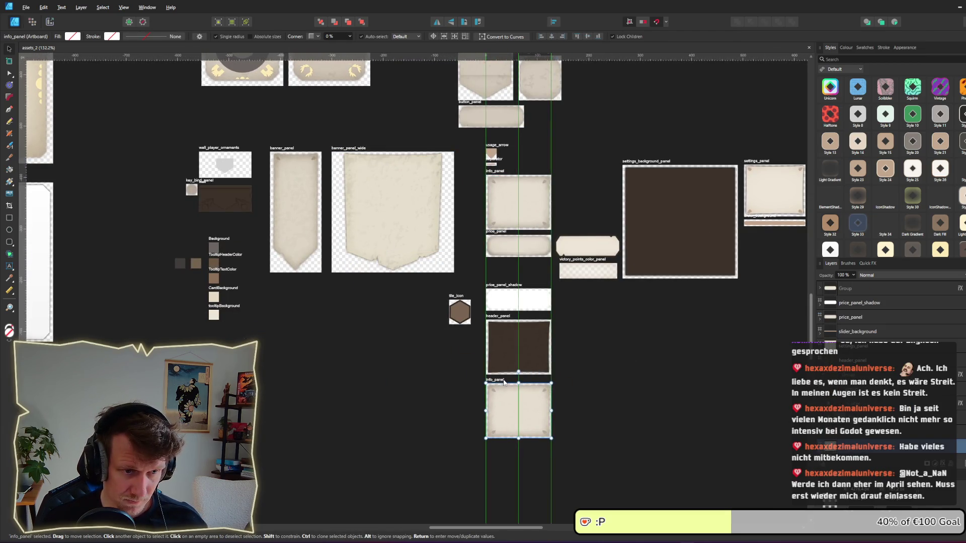
{"action": "scroll", "coordinate": [526, 406], "scroll_direction": "up", "scroll_amount": 6, "text": "ctrl"}
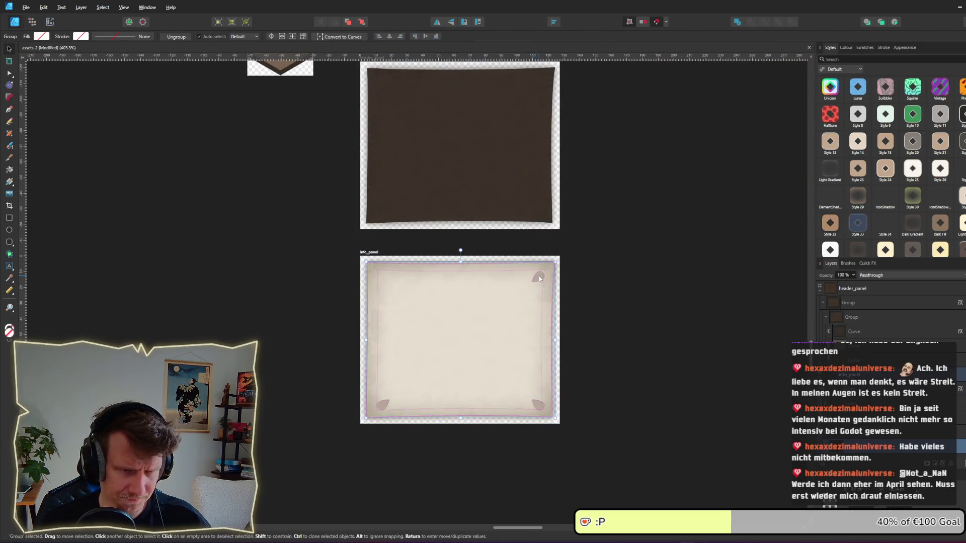
- Delete the corner ornament curves from the copied panel artboard
{"action": "left_click", "coordinate": [537, 280], "text": "ctrl"}
{"action": "key", "text": "Delete"}
{"action": "left_click", "coordinate": [383, 406], "text": "ctrl"}
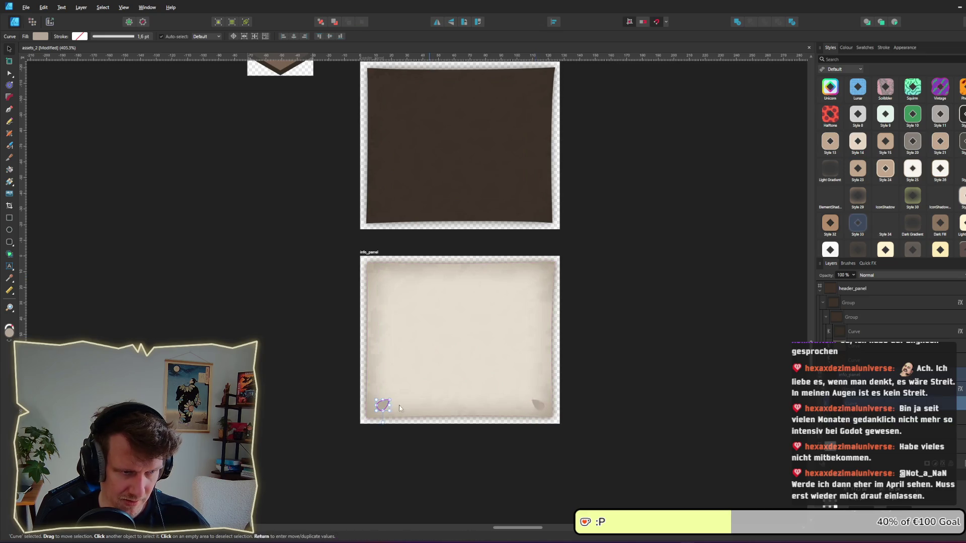
{"action": "key", "text": "Delete"}
- Rename the copied artboard to game_info_panel
{"action": "double_click", "coordinate": [368, 253]}
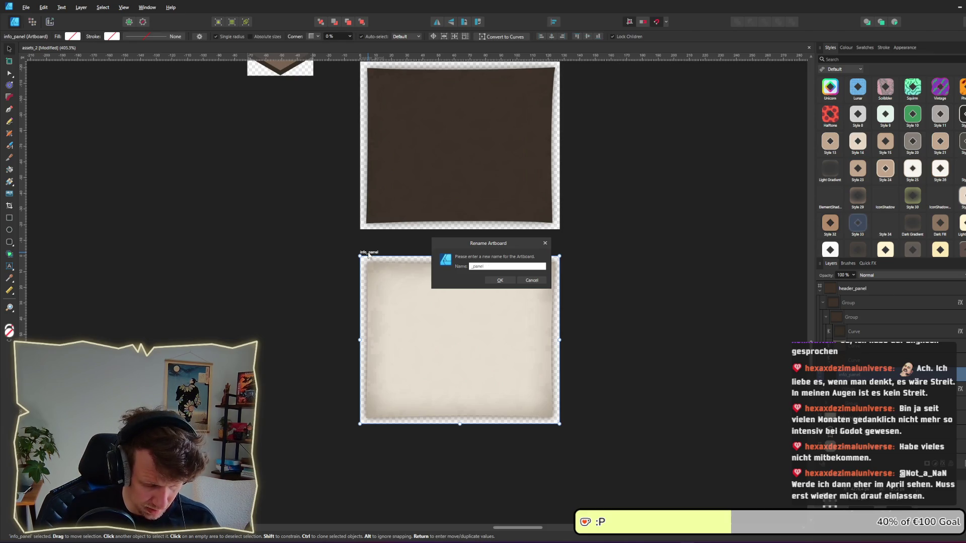
{"action": "type", "text": "game_info"}
{"action": "key", "text": "Return"}
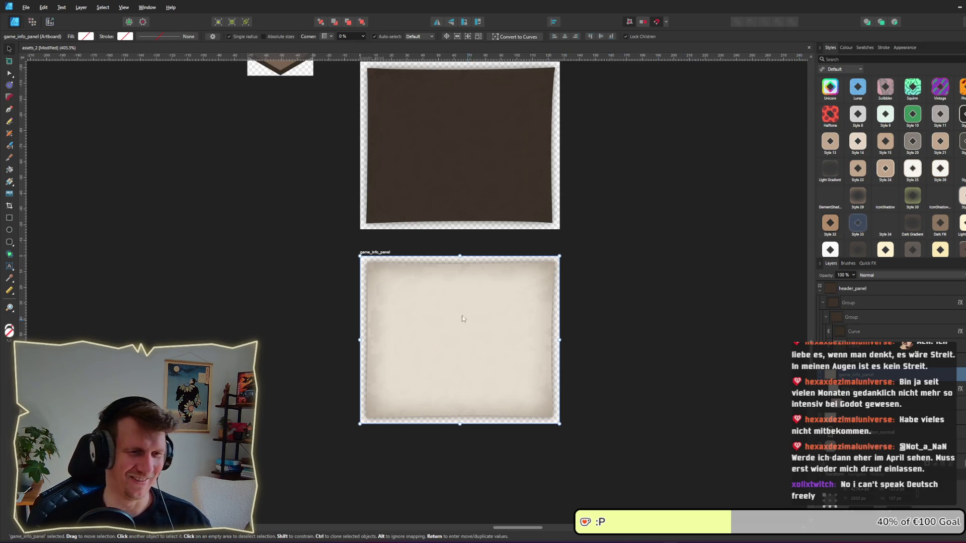
- Select the panel's outer outline curve with the Node tool
{"action": "left_click", "coordinate": [438, 326]}
{"action": "left_click", "coordinate": [438, 324]}
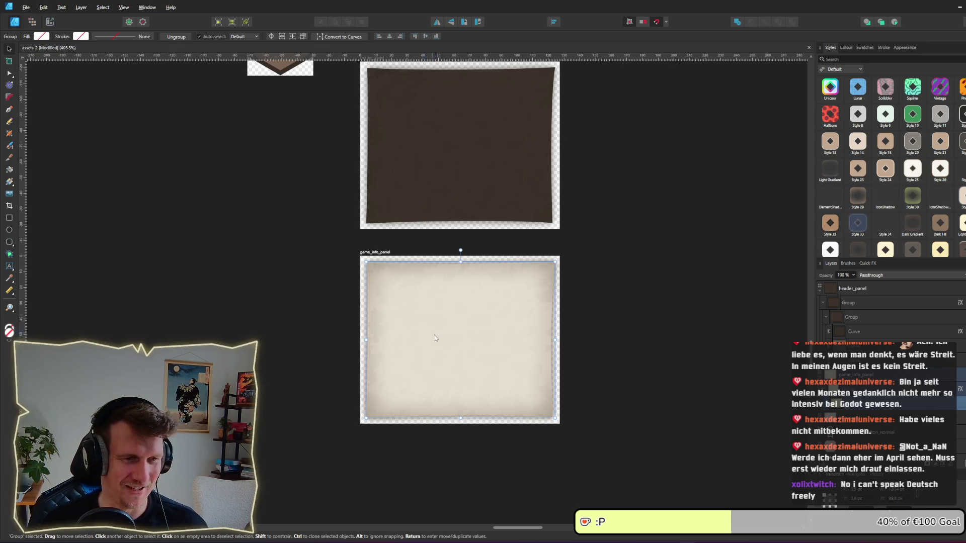
{"action": "scroll", "coordinate": [456, 337], "scroll_direction": "up", "scroll_amount": 3}
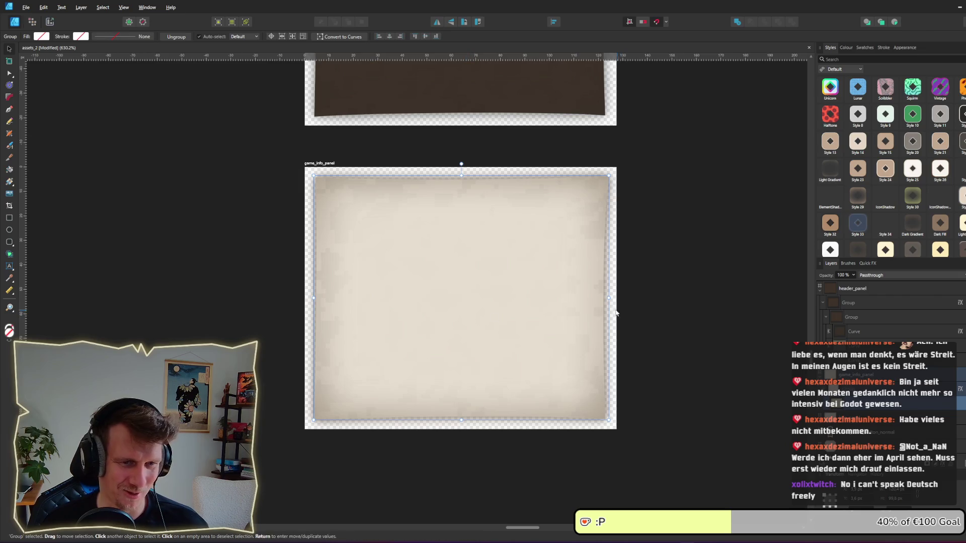
{"action": "double_click", "coordinate": [594, 301]}
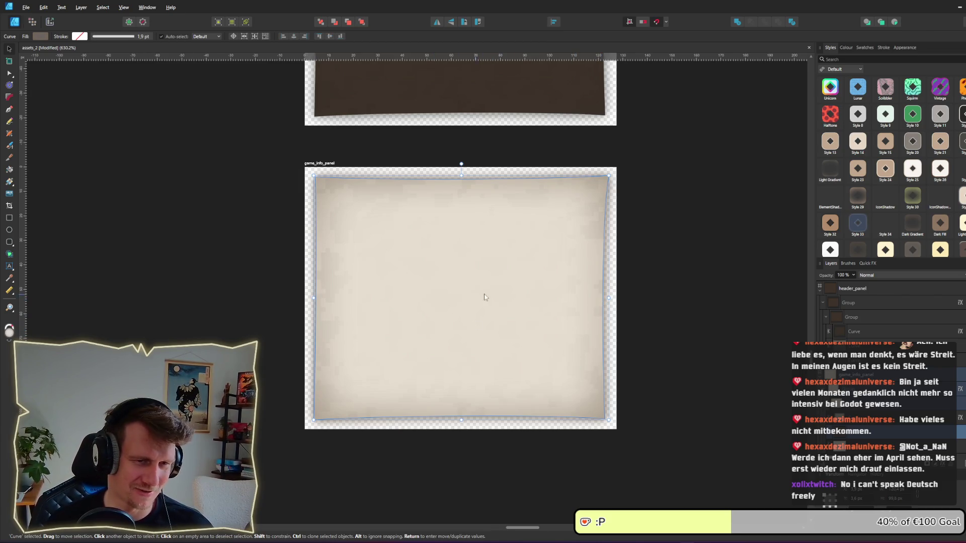
{"action": "key", "text": "a"}
{"action": "left_click", "coordinate": [596, 299]}
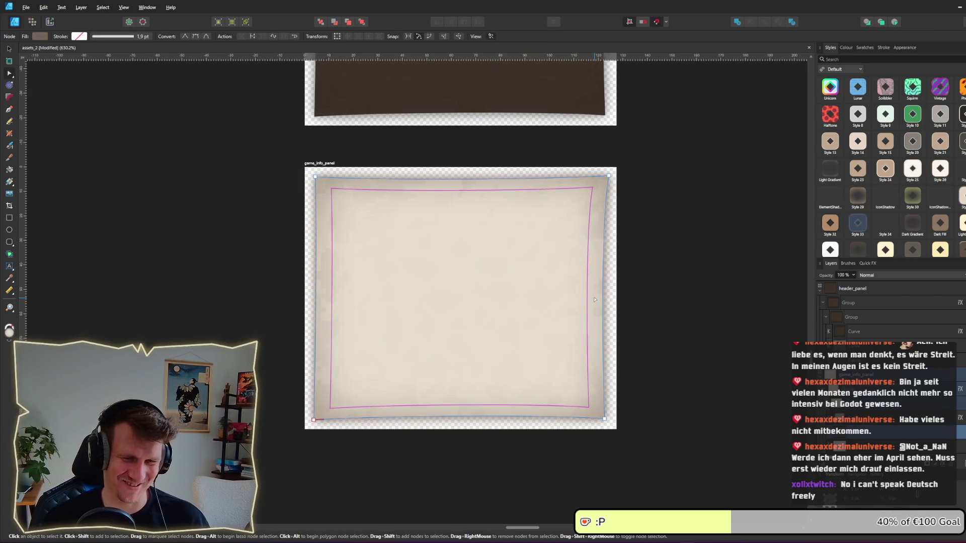
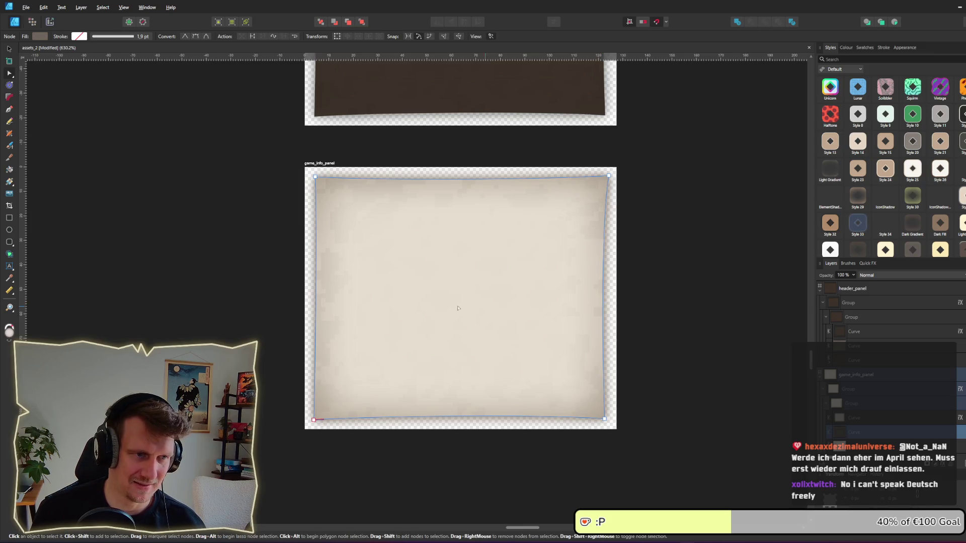
- Delete the panel's top-left corner node and straighten that corner segment into a diagonal
{"action": "left_click", "coordinate": [317, 216]}
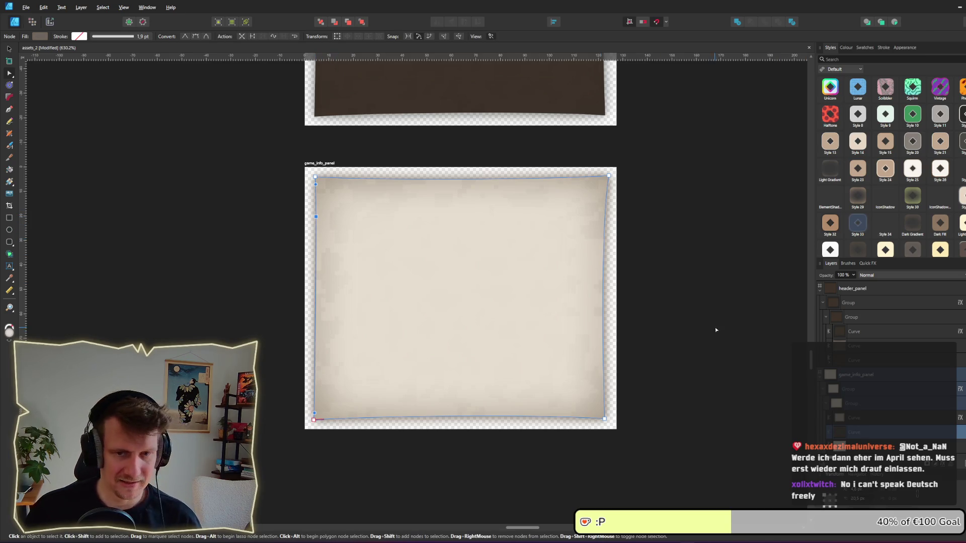
{"action": "key", "text": "Delete"}
{"action": "key", "text": "Delete"}
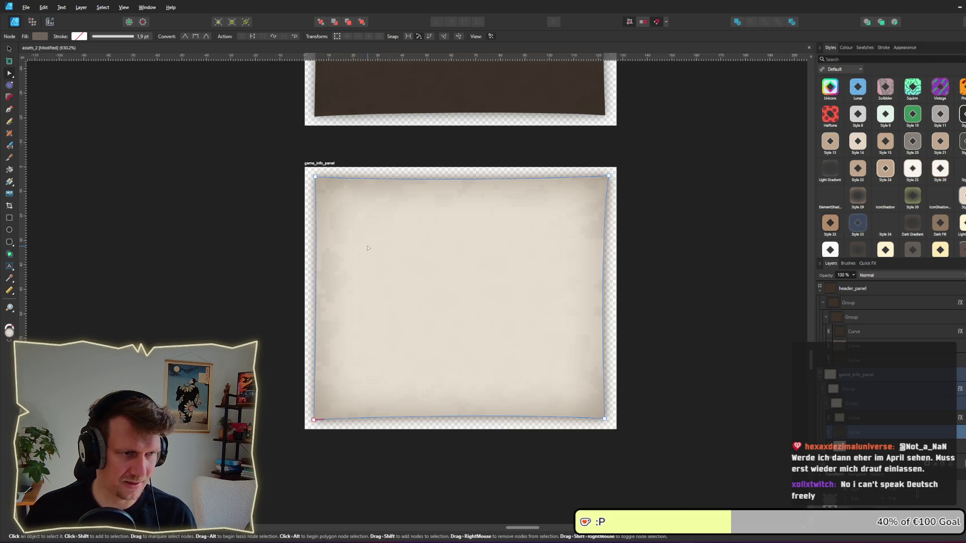
{"action": "scroll", "coordinate": [878, 382], "scroll_direction": "down", "scroll_amount": 2}
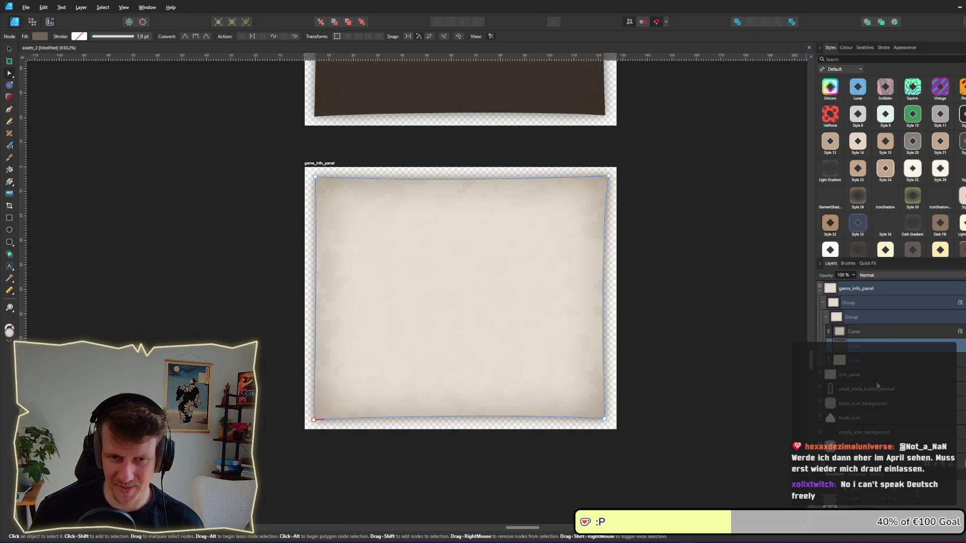
{"action": "left_click", "coordinate": [858, 361]}
{"action": "key", "text": "ctrl+z"}
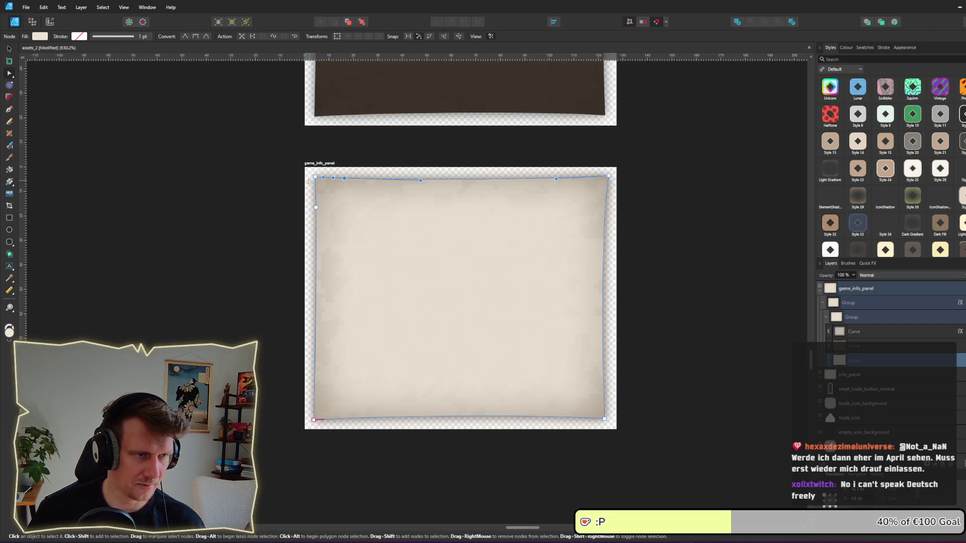
{"action": "key", "text": "Delete"}
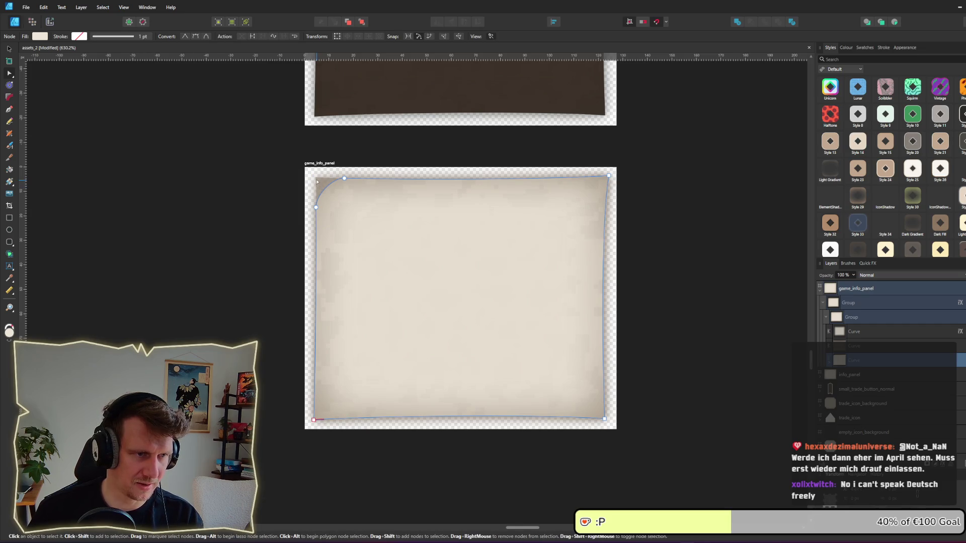
{"action": "left_click_drag", "start_coordinate": [322, 187], "coordinate": [329, 196]}
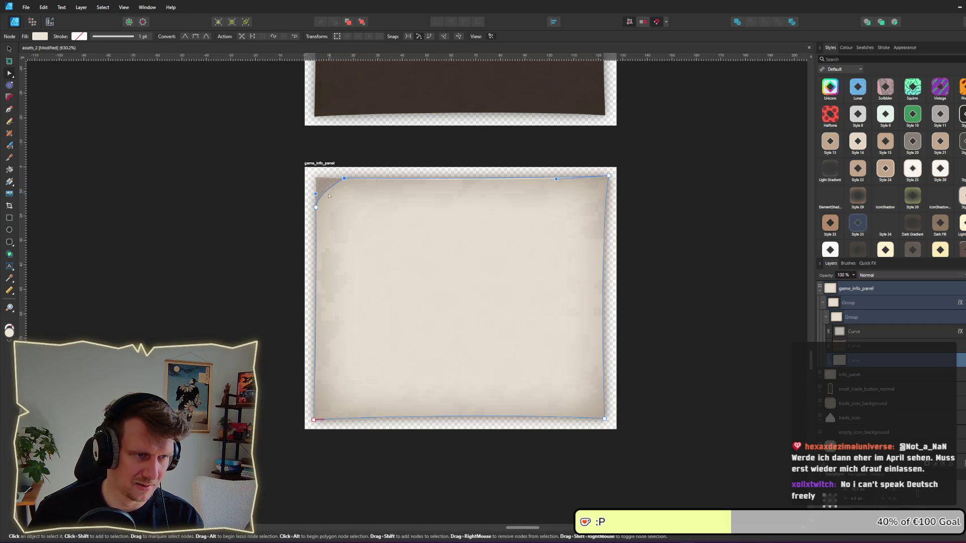
{"action": "left_click", "coordinate": [317, 207]}
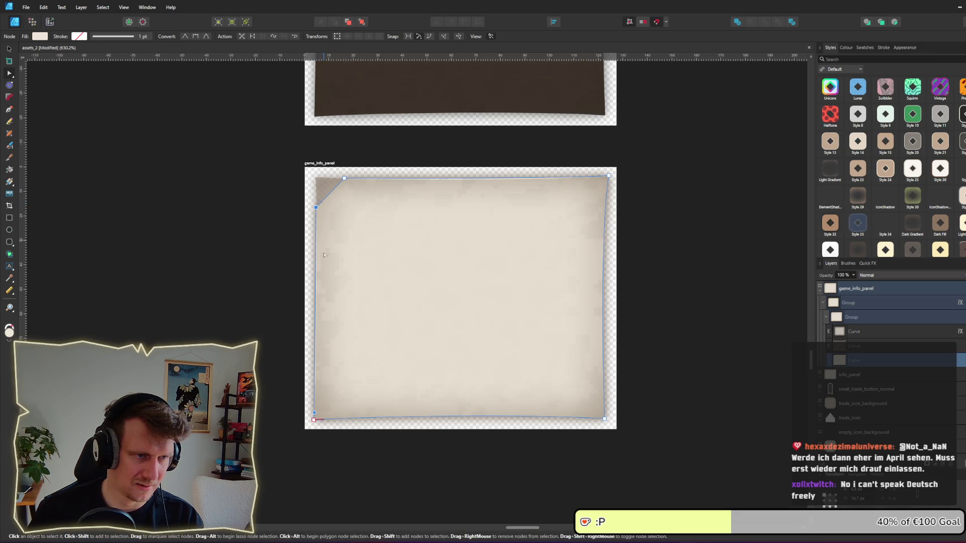
{"action": "left_click", "coordinate": [326, 415]}
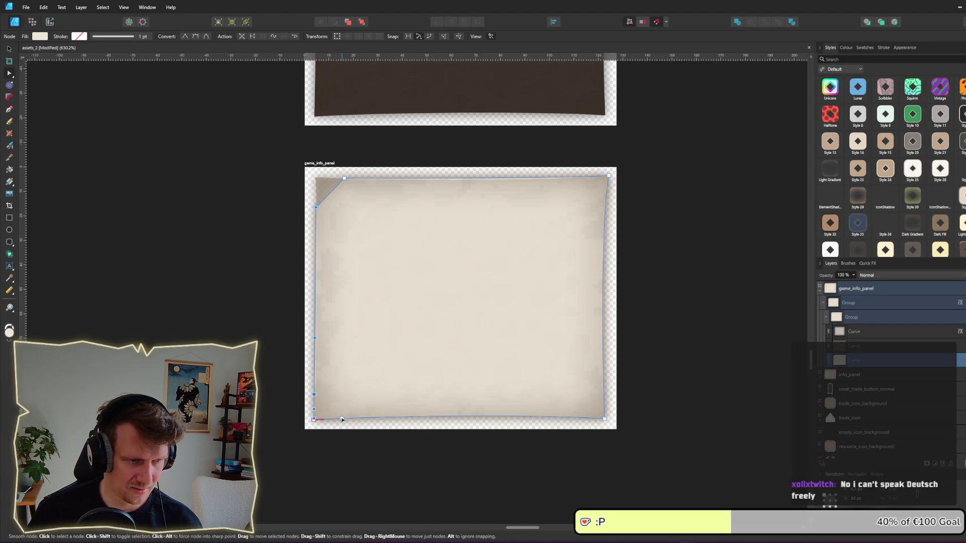
- Clip the bottom-left corner and pull a sharp mid-right node inward into a V notch
{"action": "left_click", "coordinate": [323, 402]}
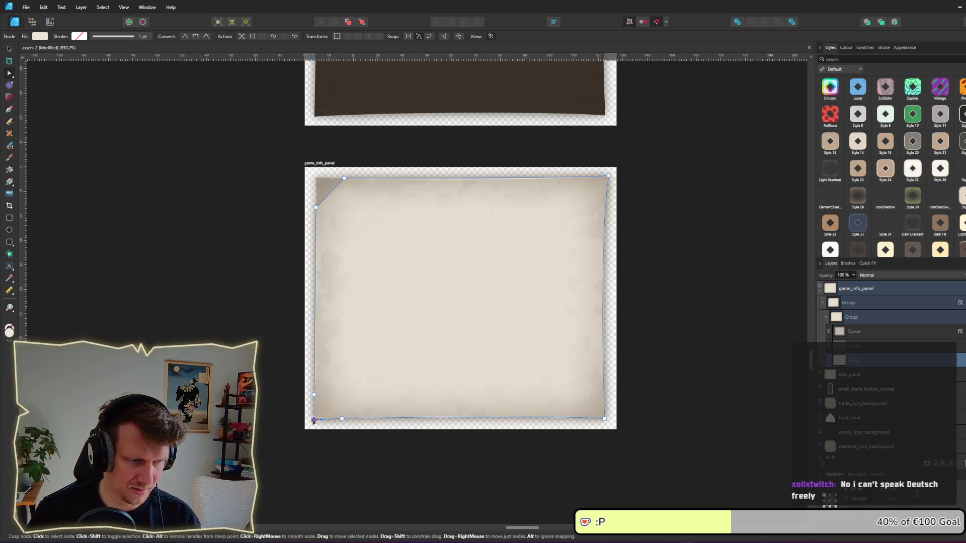
{"action": "key", "text": "Delete"}
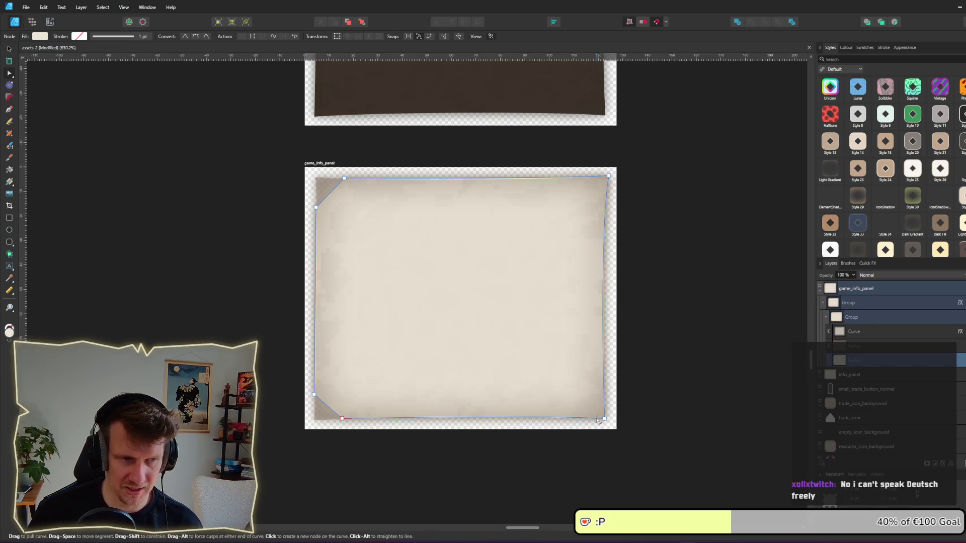
{"action": "left_click", "coordinate": [602, 298]}
{"action": "left_click", "coordinate": [602, 299], "text": "alt"}
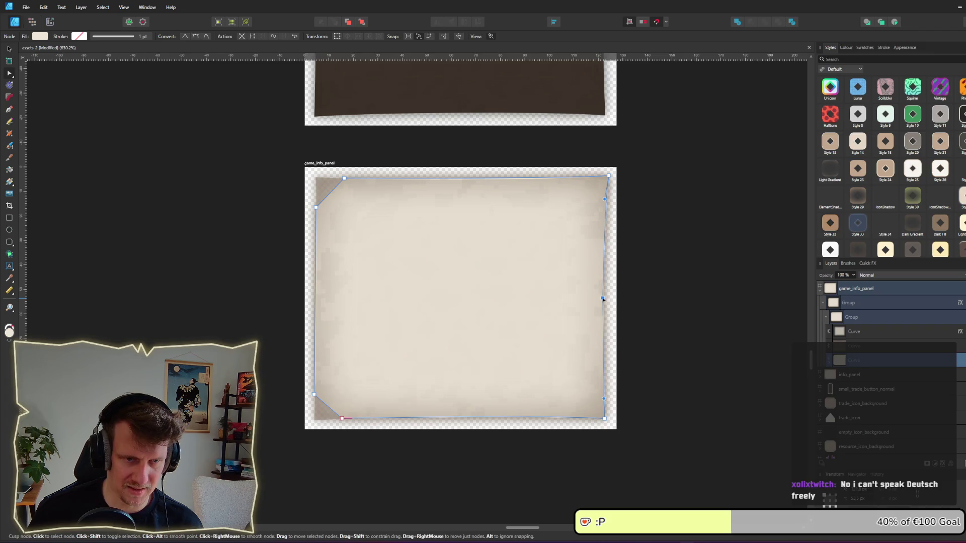
{"action": "mouse_move", "coordinate": [603, 298]}
{"action": "left_mouse_down"}
{"action": "mouse_move", "coordinate": [522, 300]}
{"action": "mouse_move", "coordinate": [534, 300]}
{"action": "left_mouse_up"}
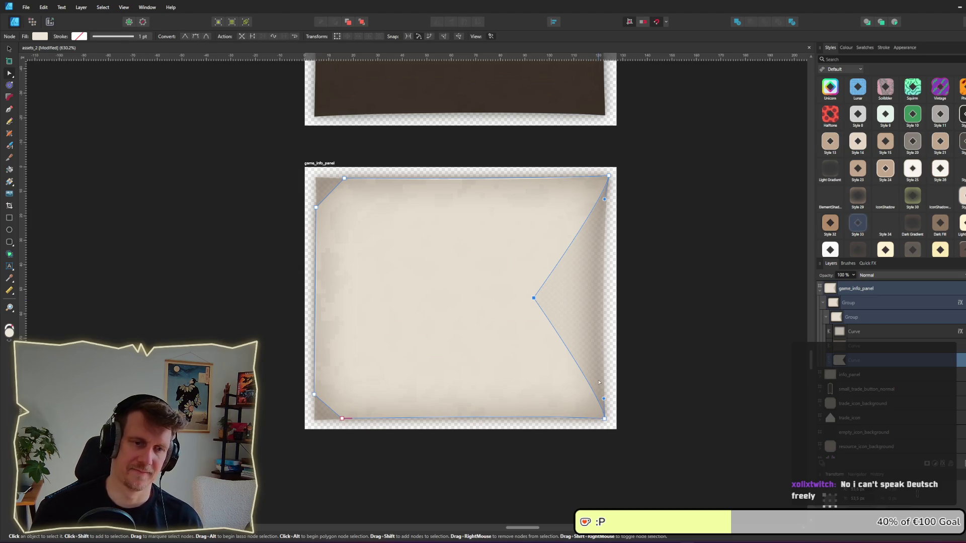
{"action": "left_click_drag", "start_coordinate": [603, 400], "coordinate": [592, 400]}
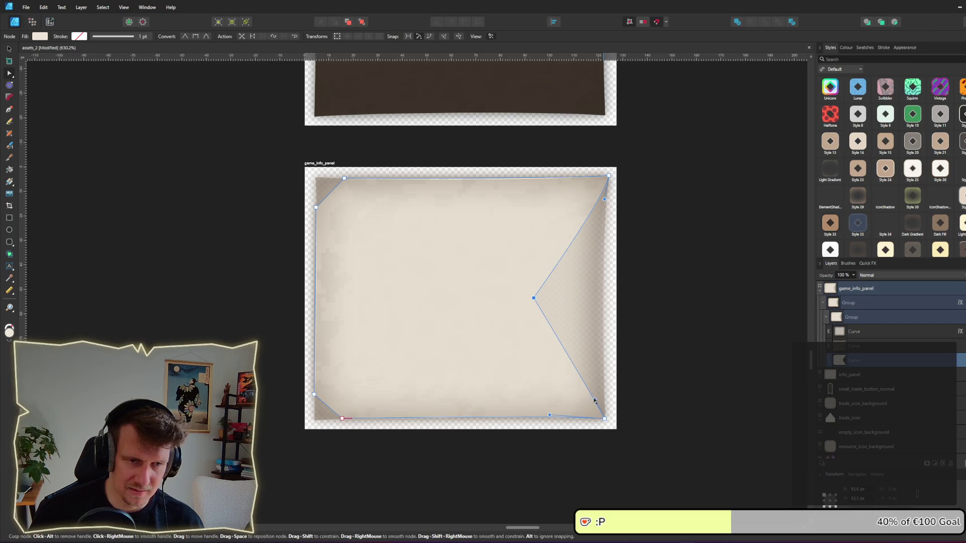
{"action": "left_click_drag", "start_coordinate": [604, 200], "coordinate": [595, 196]}
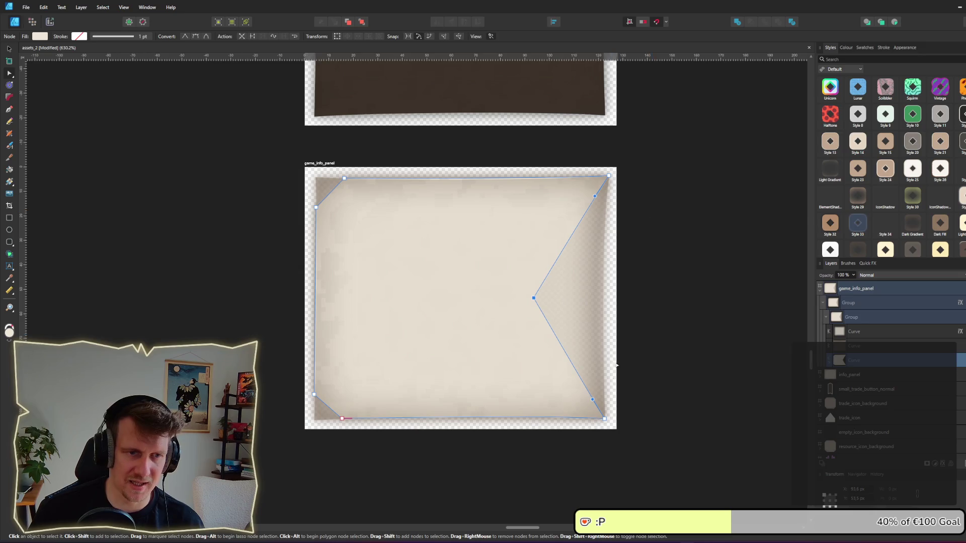
- On the inner Curve layer, drag a sharp right-edge node inward and straighten both notch edges
{"action": "left_click", "coordinate": [581, 313]}
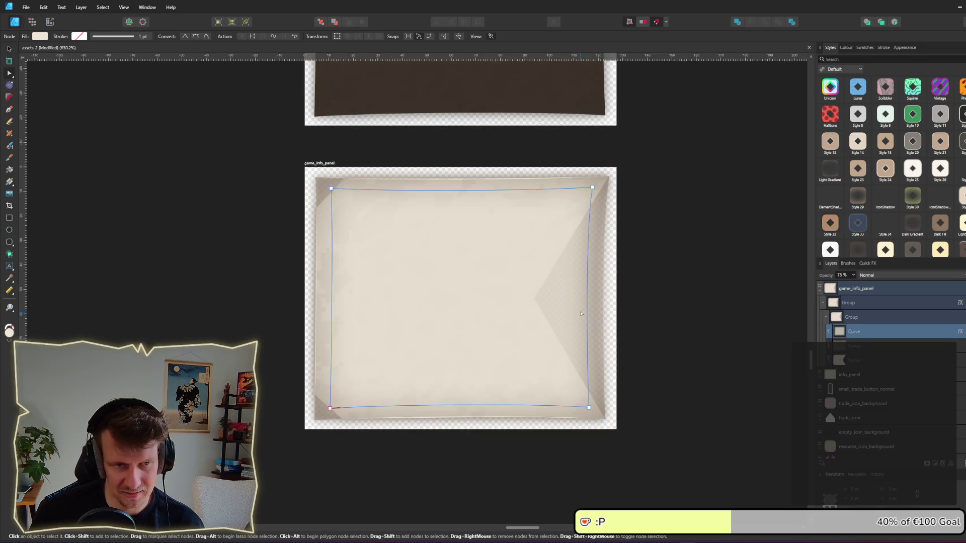
{"action": "left_click_drag", "start_coordinate": [585, 311], "coordinate": [500, 301]}
{"action": "left_click", "coordinate": [508, 301], "text": "alt"}
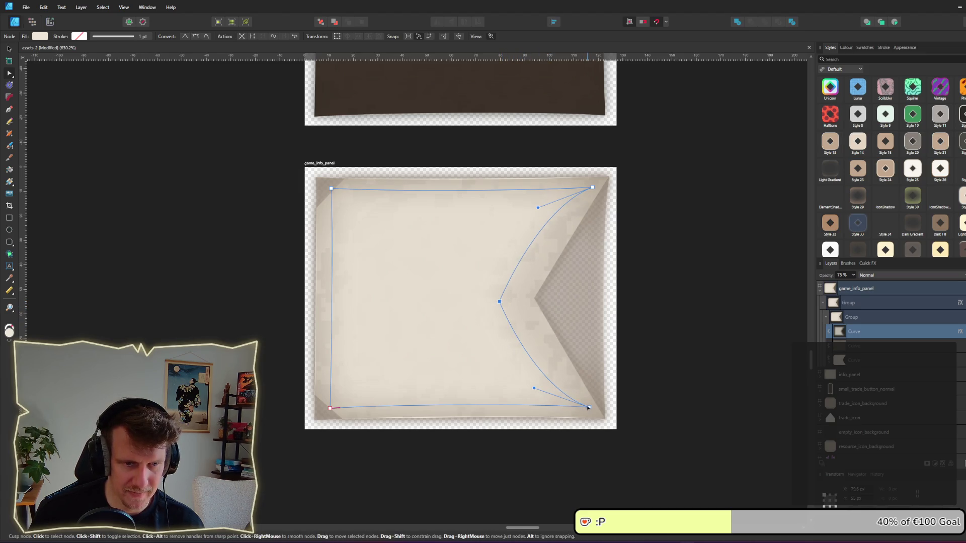
{"action": "left_click", "coordinate": [534, 352], "text": "alt"}
{"action": "left_click", "coordinate": [589, 191], "text": "alt"}
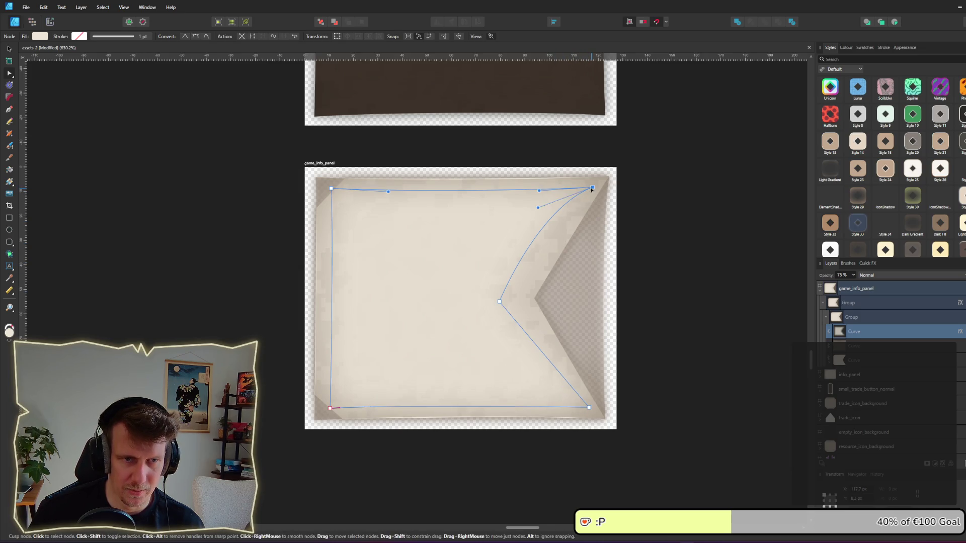
{"action": "left_click_drag", "start_coordinate": [592, 187], "coordinate": [576, 190]}
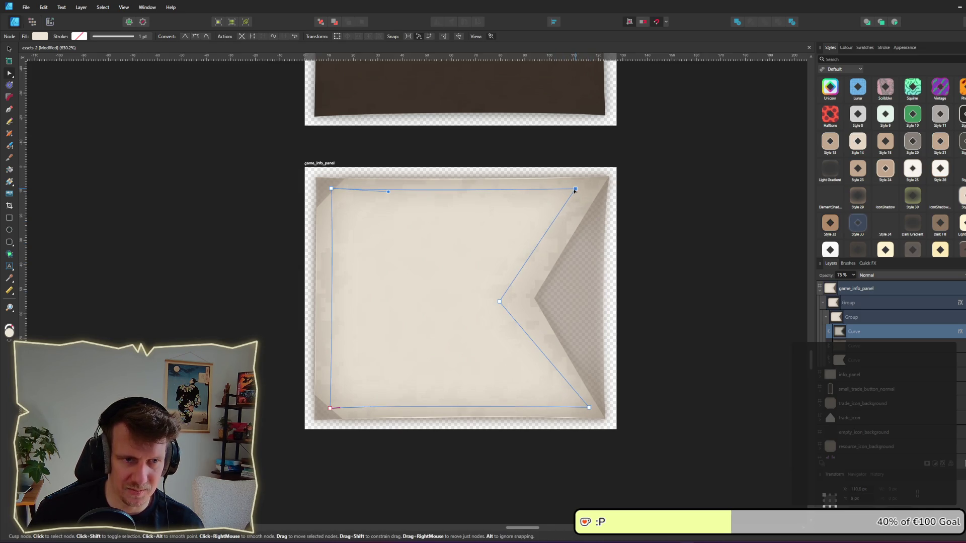
{"action": "left_click_drag", "start_coordinate": [588, 408], "coordinate": [570, 405]}
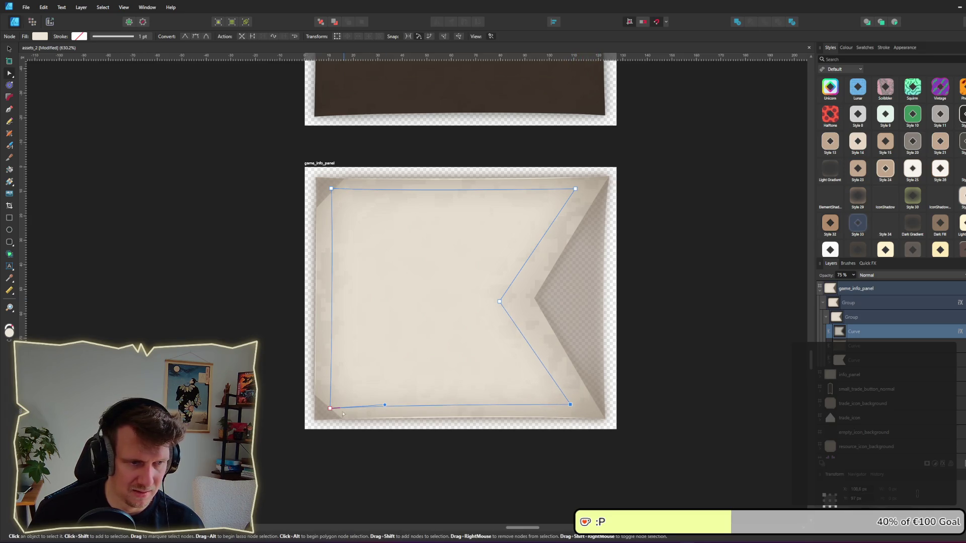
{"action": "key", "text": "v"}
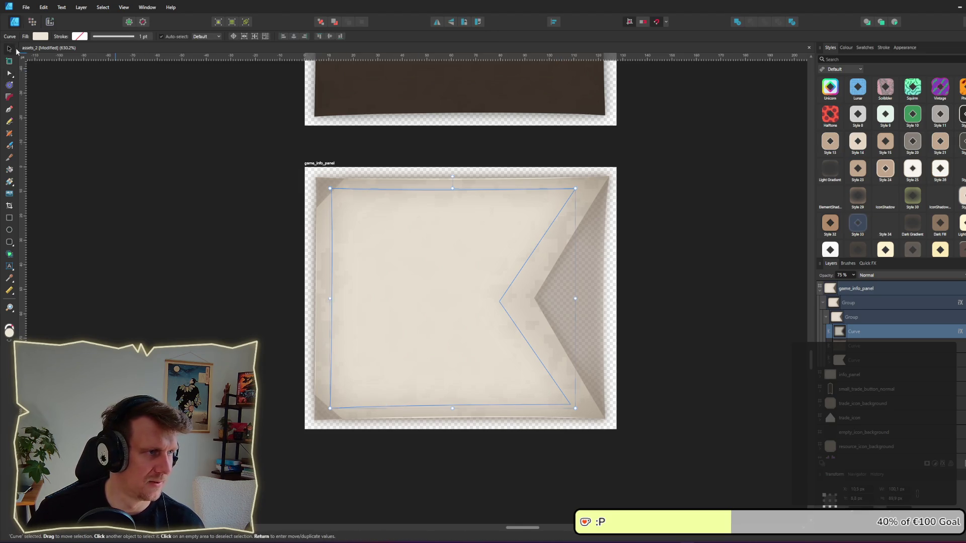
{"action": "left_click", "coordinate": [841, 347]}
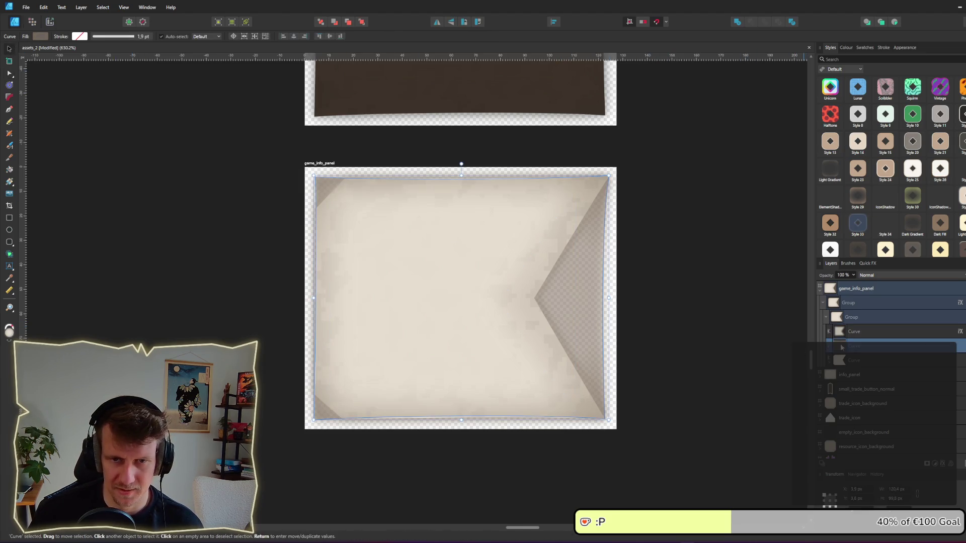
{"action": "left_click", "coordinate": [857, 361]}
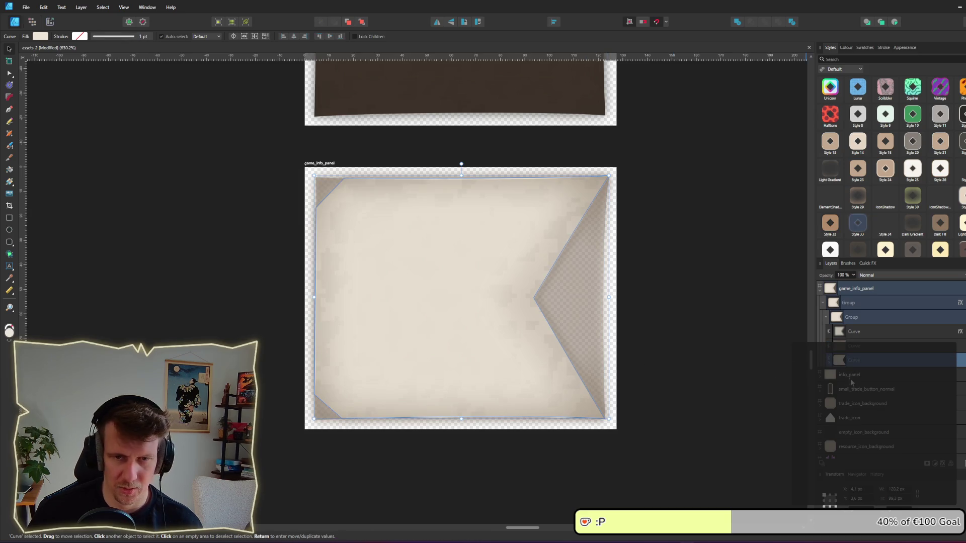
{"action": "left_click", "coordinate": [855, 347]}
{"action": "scroll", "coordinate": [939, 248], "scroll_direction": "down", "scroll_amount": 2}
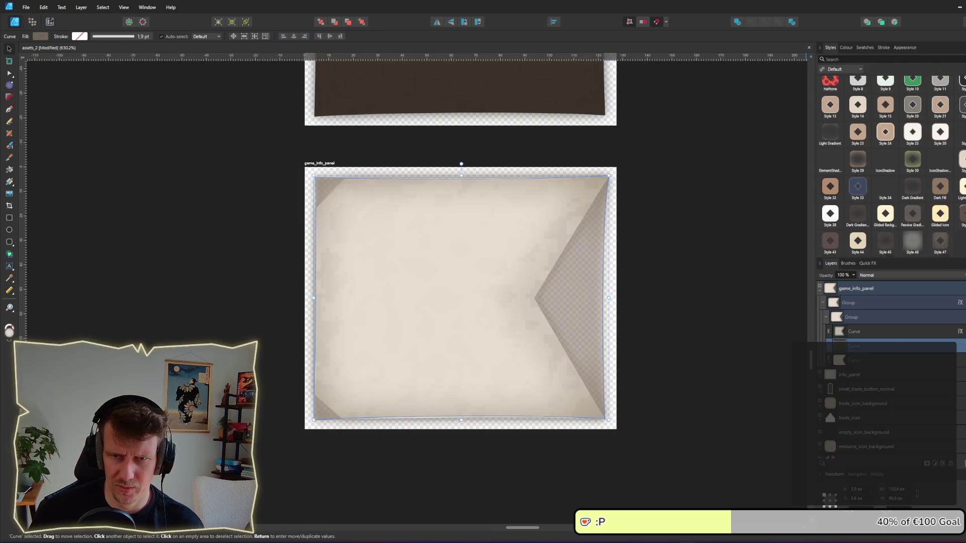
{"action": "left_click", "coordinate": [939, 247]}
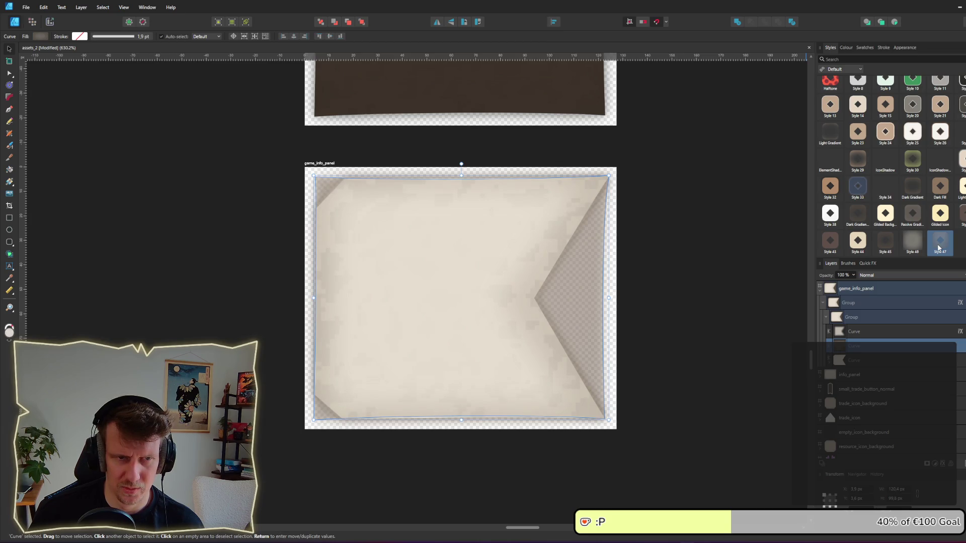
{"action": "left_click", "coordinate": [938, 247]}
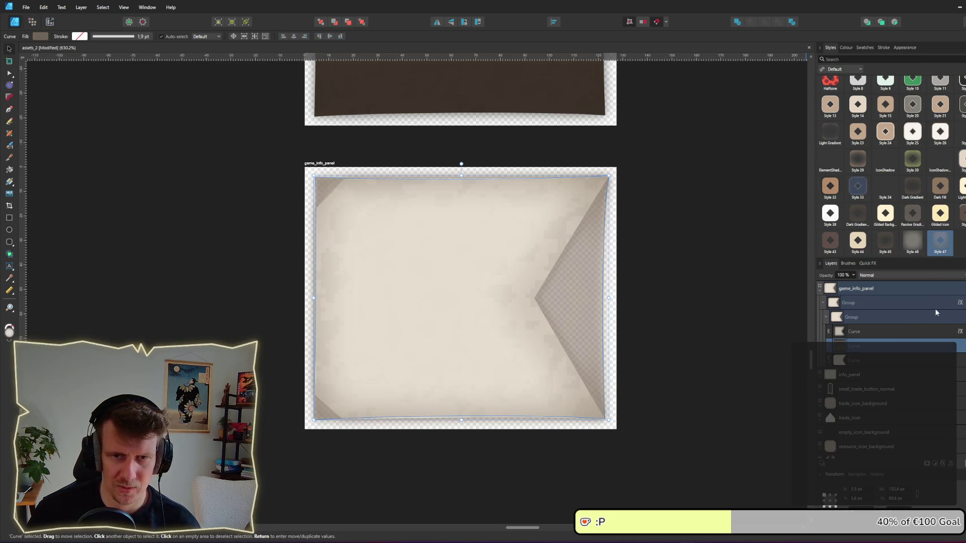
{"action": "right_click", "coordinate": [878, 352]}
{"action": "right_click", "coordinate": [529, 320]}
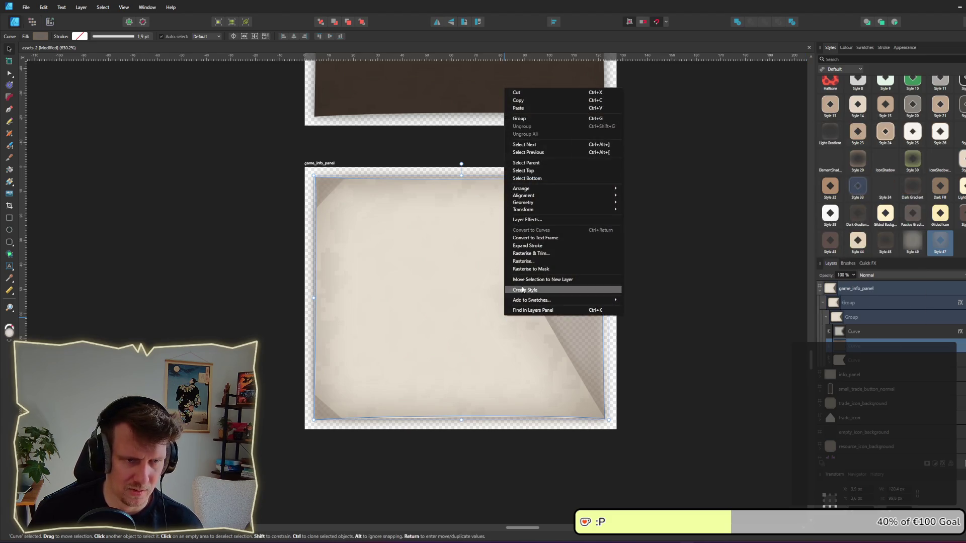
{"action": "left_click", "coordinate": [524, 290]}
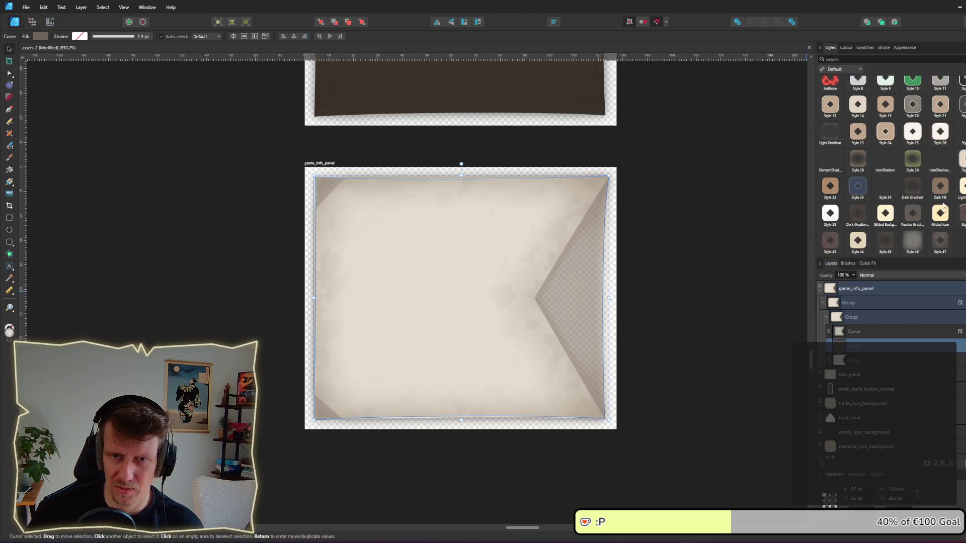
{"action": "left_click", "coordinate": [941, 246]}
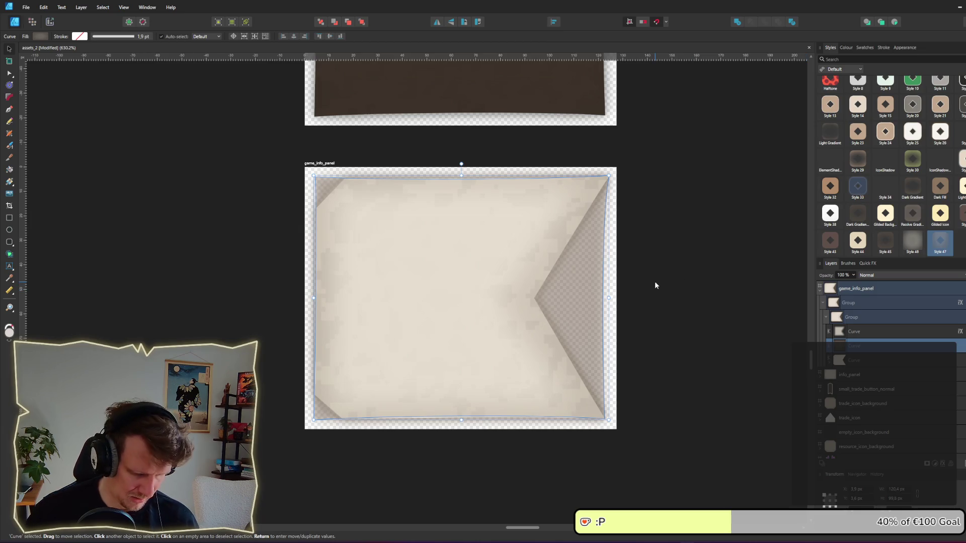
{"action": "left_click", "coordinate": [887, 248]}
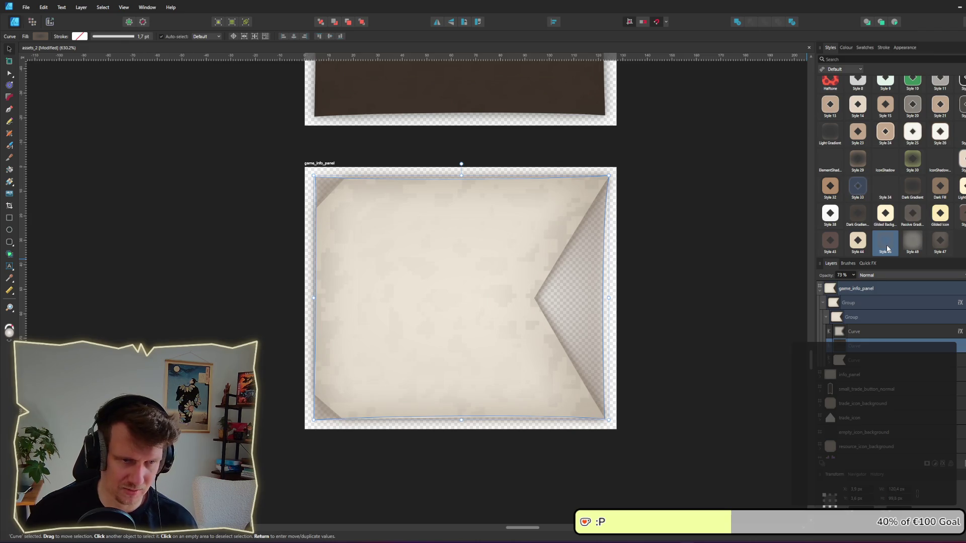
{"action": "left_click", "coordinate": [888, 246]}
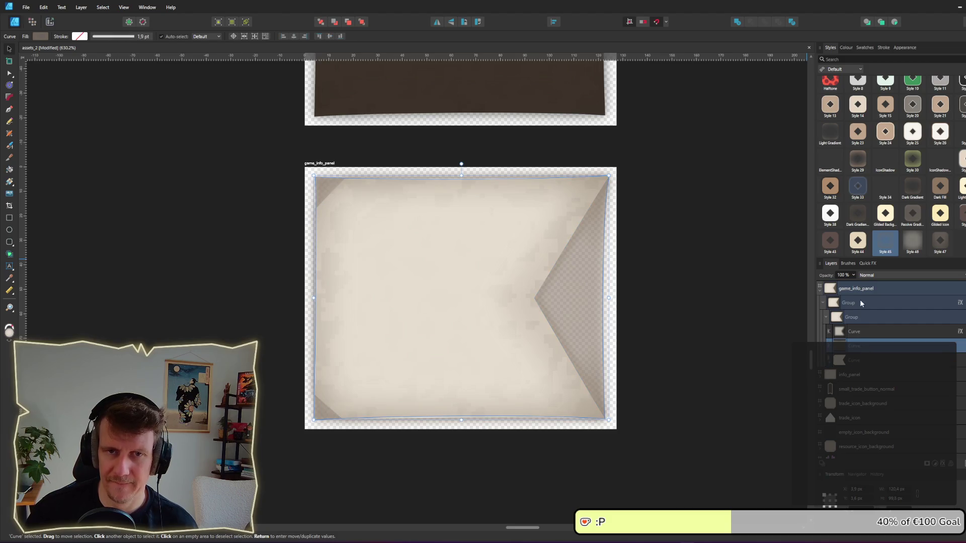
{"action": "scroll", "coordinate": [908, 201], "scroll_direction": "up", "scroll_amount": 2}
{"action": "scroll", "coordinate": [908, 201], "scroll_direction": "down", "scroll_amount": 2}
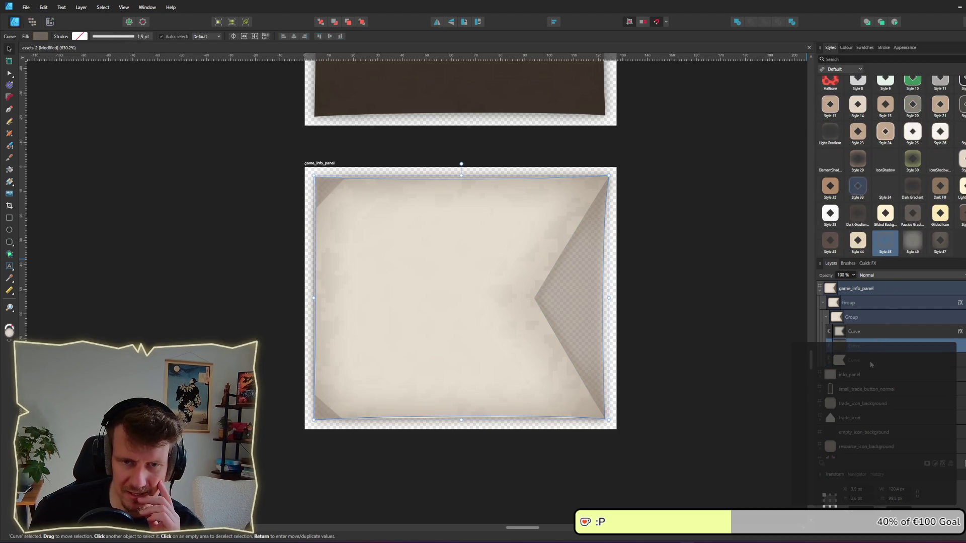
{"action": "right_click", "coordinate": [560, 310]}
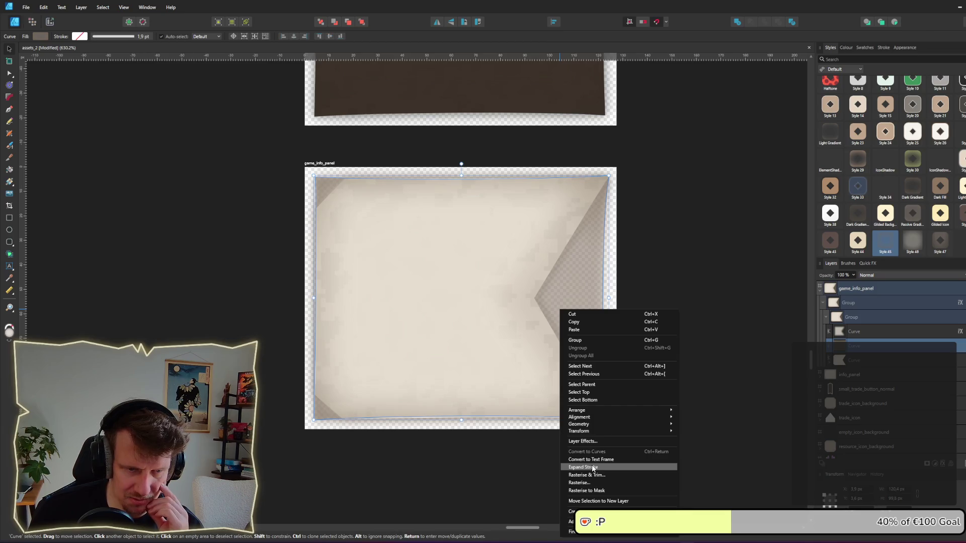
{"action": "key", "text": "Escape"}
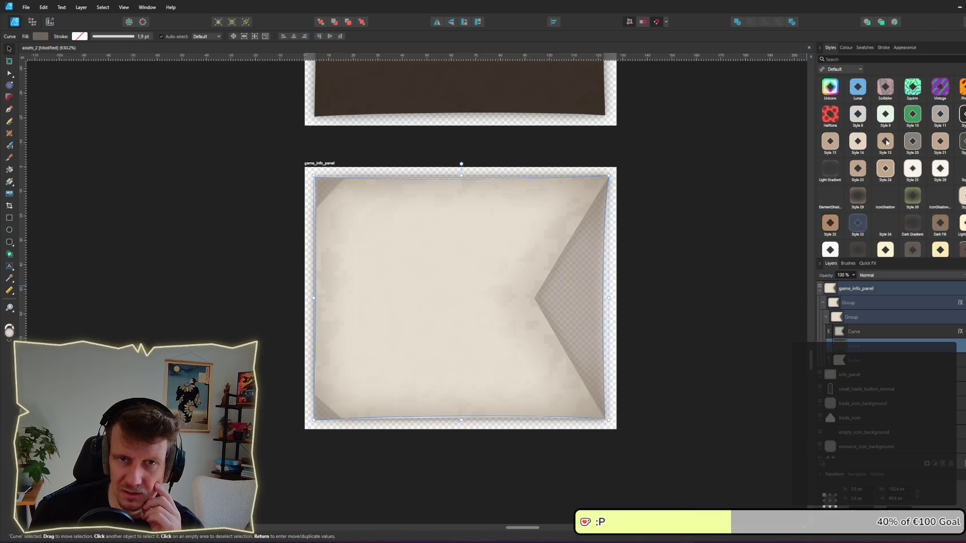
{"action": "scroll", "coordinate": [886, 142], "scroll_direction": "down", "scroll_amount": 2}
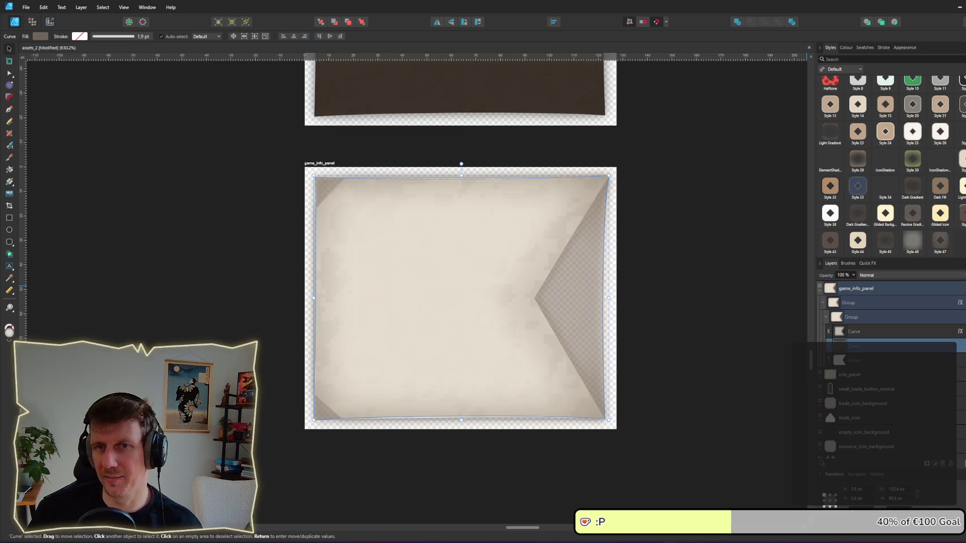
- Clip the inner curve's bottom-left and top-left corners into diagonal cuts
{"action": "double_click", "coordinate": [339, 205]}
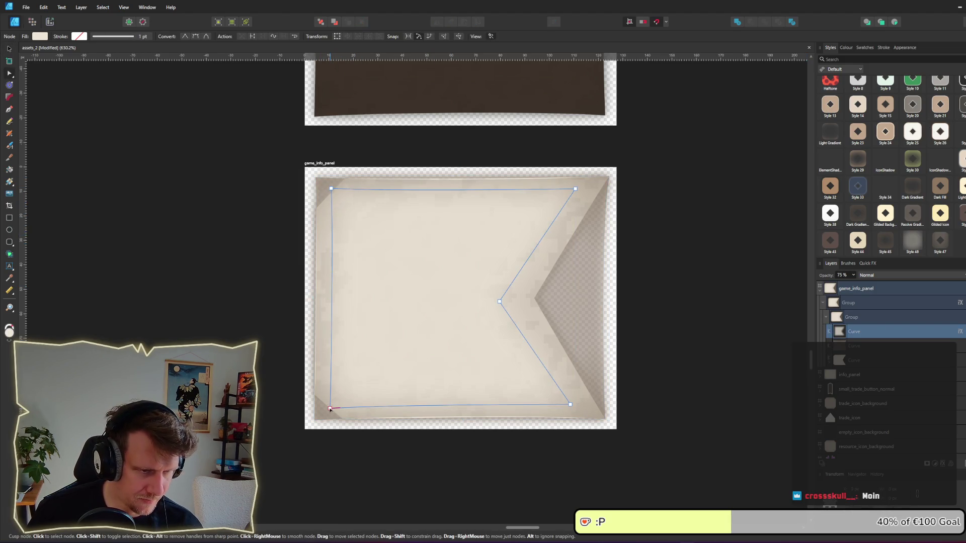
{"action": "left_click_drag", "start_coordinate": [335, 408], "coordinate": [339, 401]}
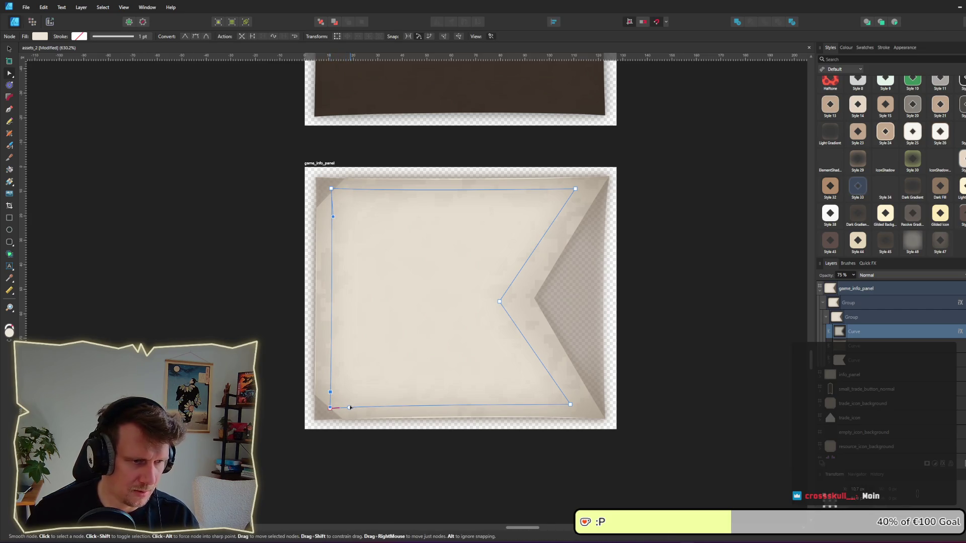
{"action": "left_click", "coordinate": [330, 392]}
{"action": "key", "text": "Delete"}
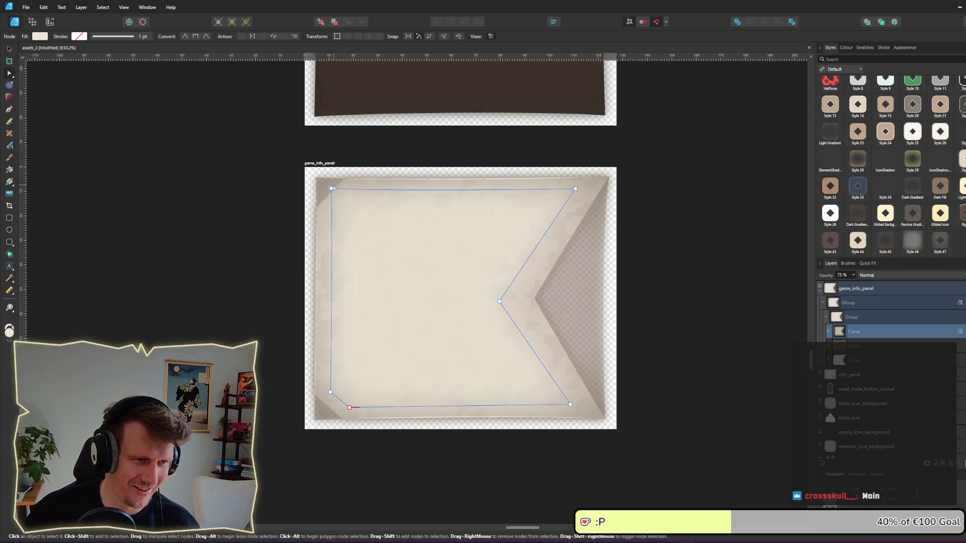
{"action": "left_click", "coordinate": [332, 209]}
{"action": "left_click", "coordinate": [351, 190]}
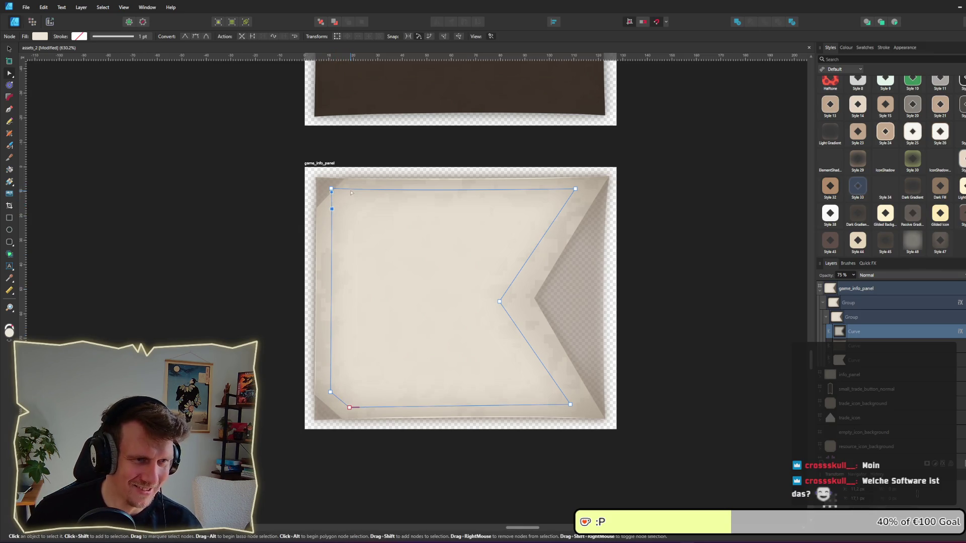
{"action": "left_click", "coordinate": [331, 189]}
{"action": "key", "text": "Delete"}
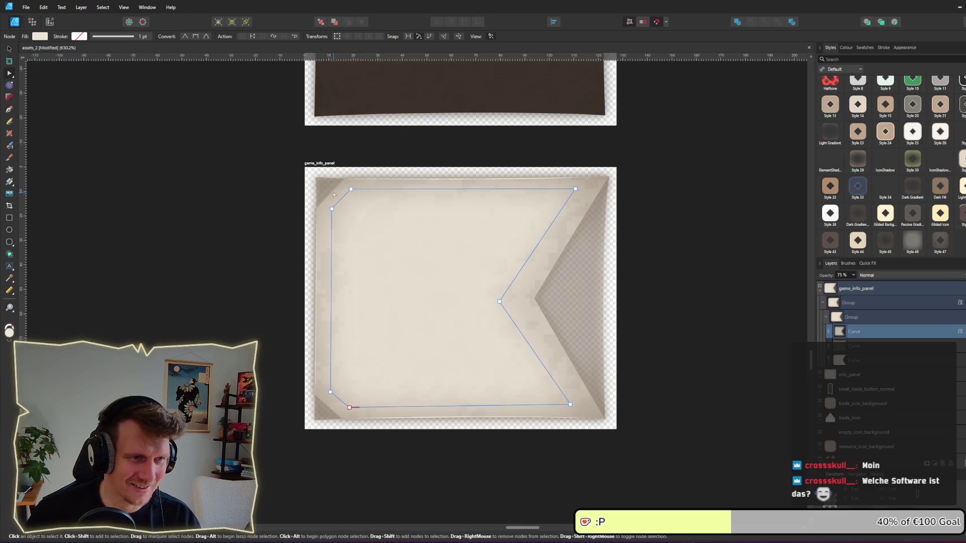
- Clip the outer panel curve's top-left and bottom-left corners into straight diagonals
{"action": "left_click", "coordinate": [317, 190]}
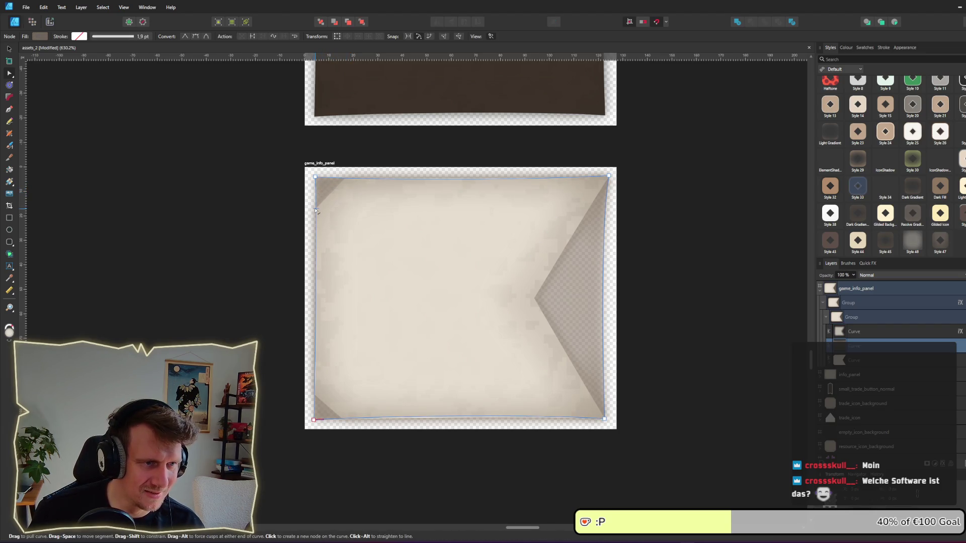
{"action": "scroll", "coordinate": [320, 206], "scroll_direction": "up", "scroll_amount": 5}
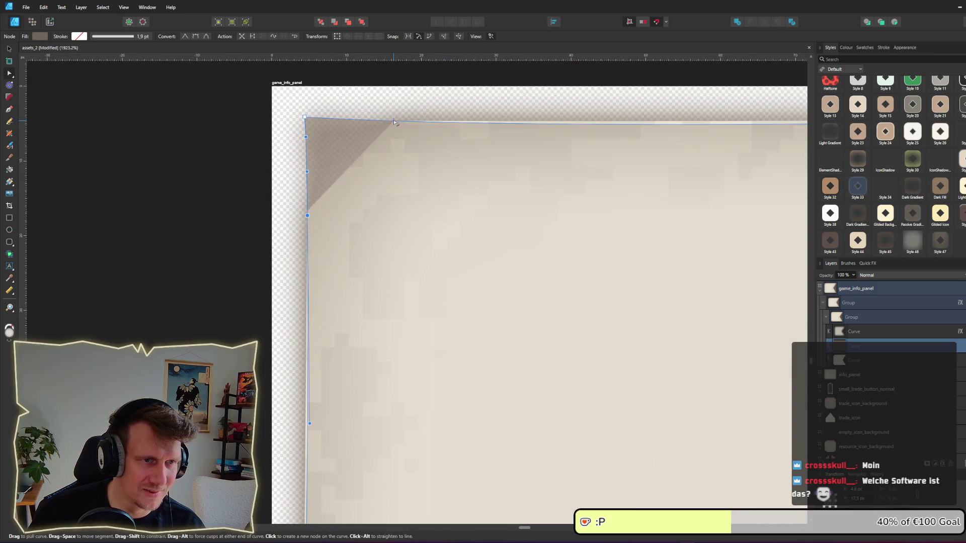
{"action": "left_click", "coordinate": [394, 122]}
{"action": "key", "text": "Delete"}
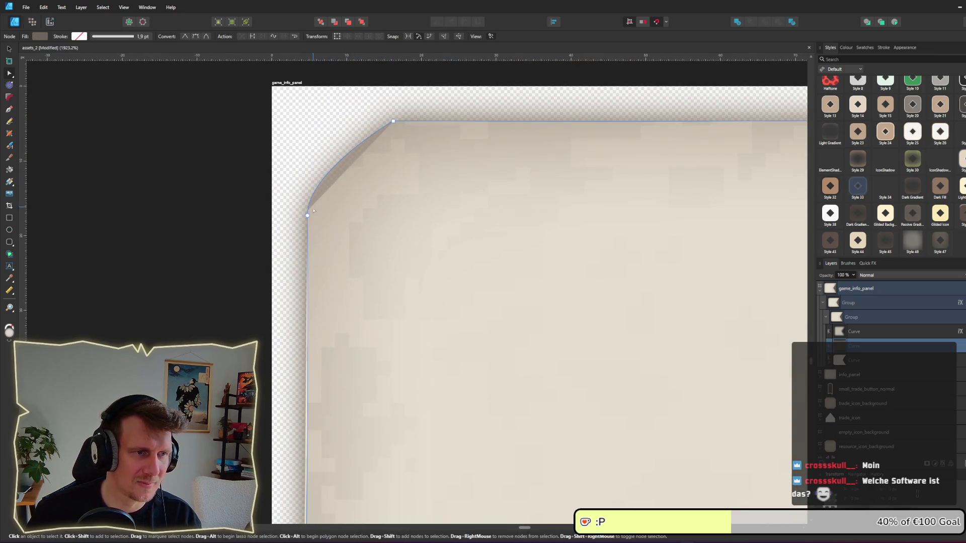
{"action": "double_click", "coordinate": [307, 214]}
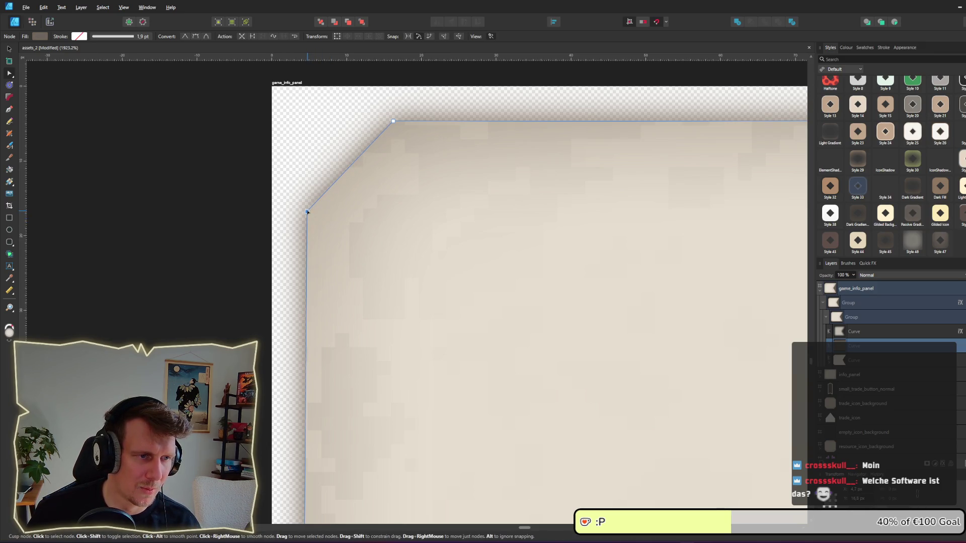
{"action": "scroll", "coordinate": [337, 216], "scroll_direction": "down", "scroll_amount": 3}
{"action": "scroll", "coordinate": [385, 371], "scroll_direction": "up", "scroll_amount": 3}
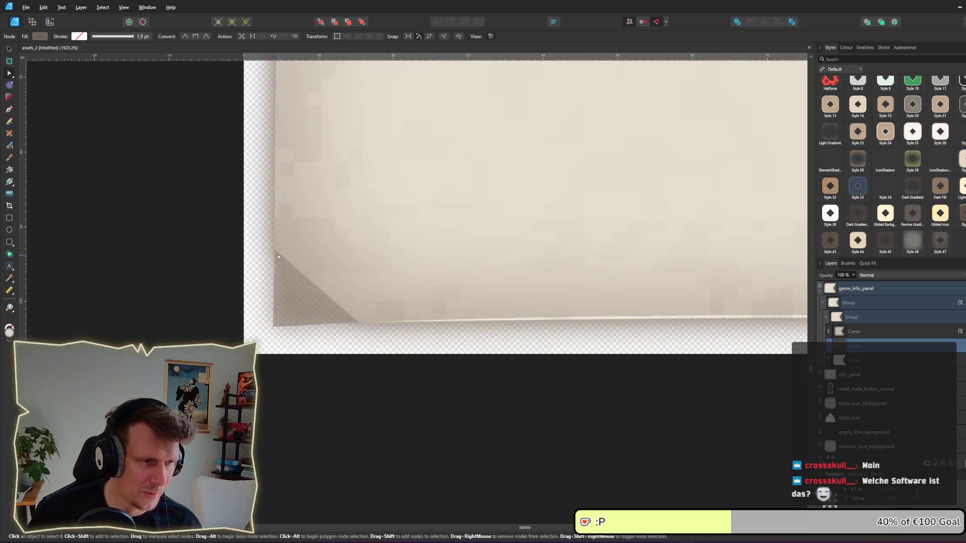
{"action": "left_click", "coordinate": [358, 324]}
{"action": "key", "text": "Delete"}
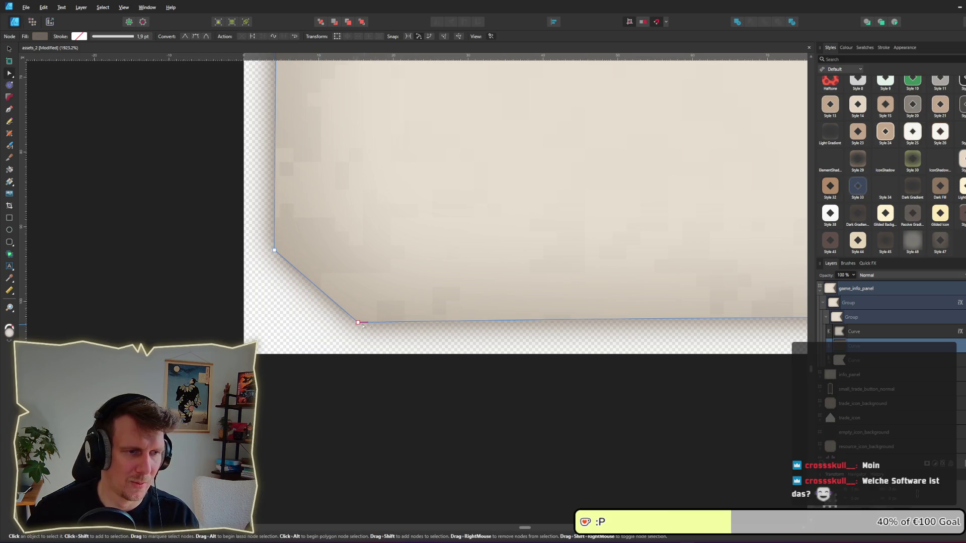
{"action": "scroll", "coordinate": [577, 269], "scroll_direction": "down", "scroll_amount": 4}
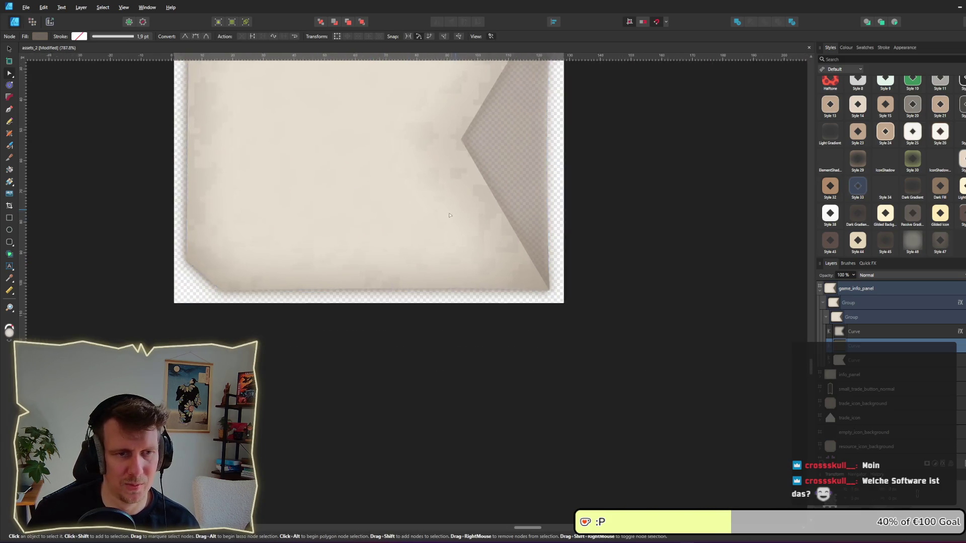
{"action": "scroll", "coordinate": [413, 223], "scroll_direction": "up", "scroll_amount": 2}
{"action": "scroll", "coordinate": [414, 223], "scroll_direction": "up", "scroll_amount": 2}
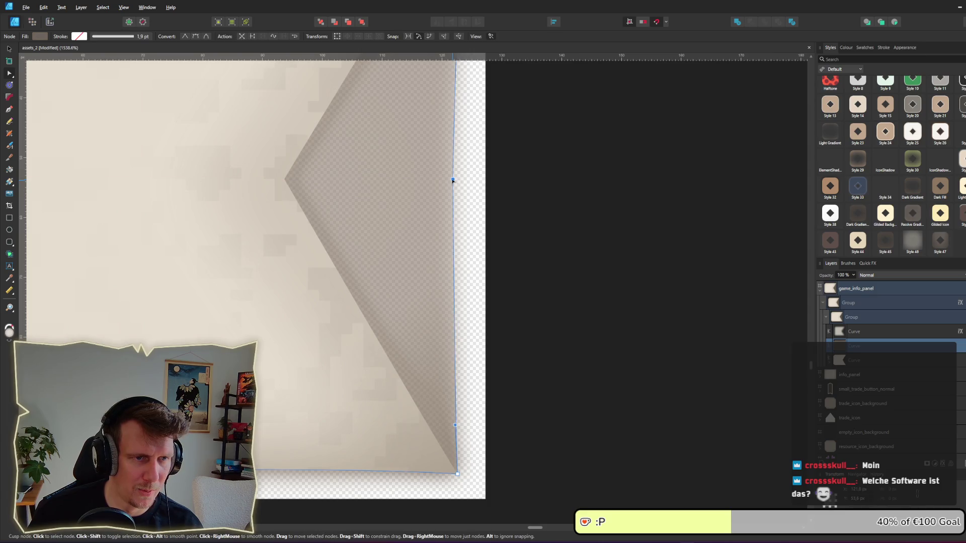
- Move the notch apex deeper left and make both notch edges clean straight lines
{"action": "left_click_drag", "start_coordinate": [308, 179], "coordinate": [284, 180]}
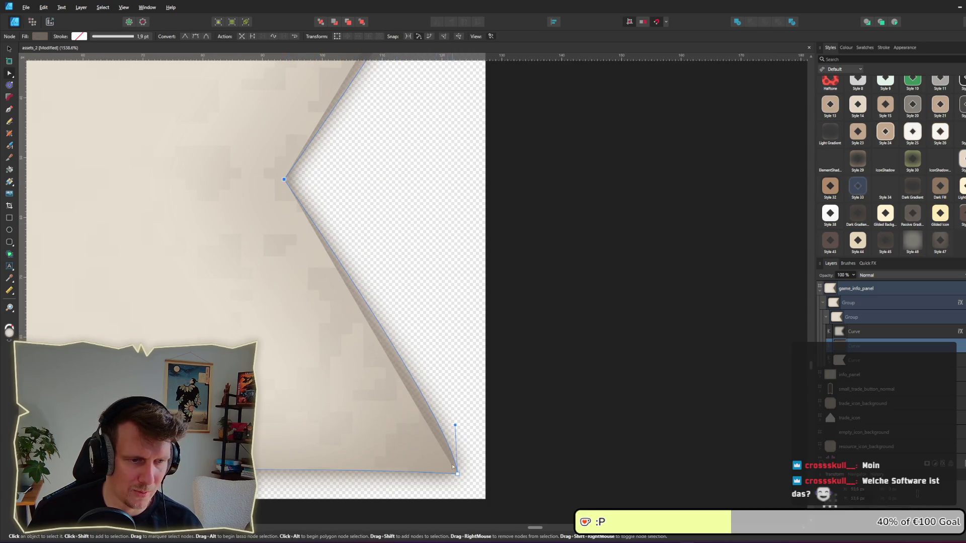
{"action": "left_click", "coordinate": [458, 475], "text": "alt"}
{"action": "scroll", "coordinate": [442, 453], "scroll_direction": "down", "scroll_amount": 3}
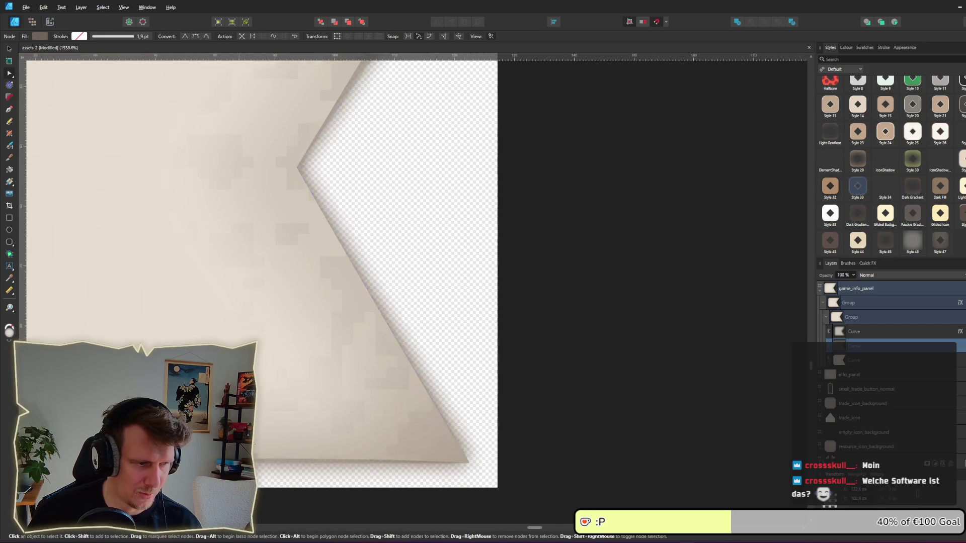
{"action": "scroll", "coordinate": [402, 362], "scroll_direction": "left", "scroll_amount": 5}
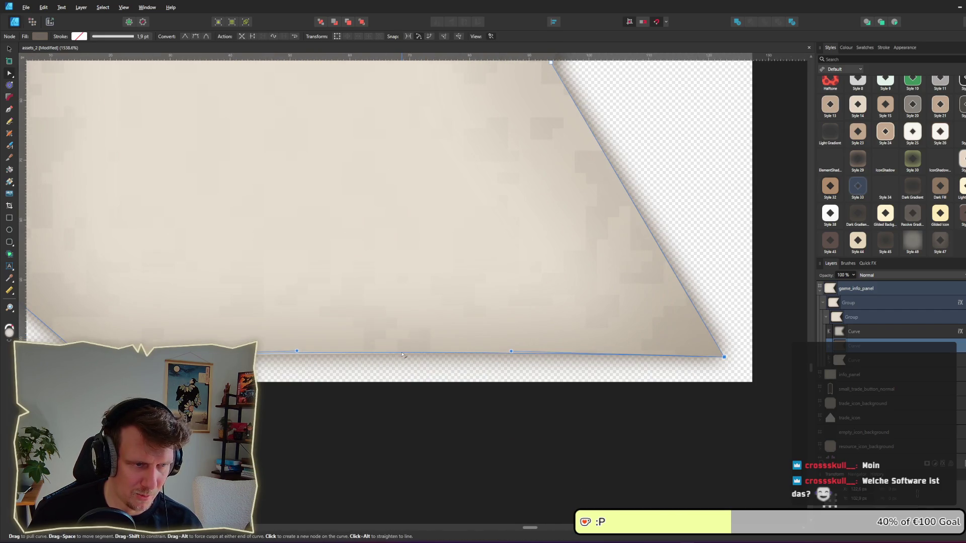
{"action": "scroll", "coordinate": [466, 254], "scroll_direction": "down", "scroll_amount": 3}
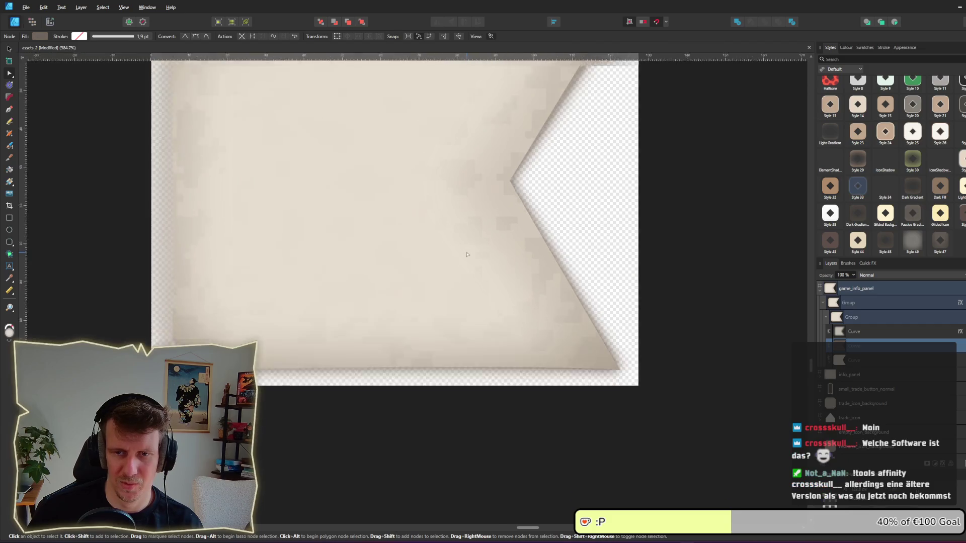
{"action": "scroll", "coordinate": [467, 255], "scroll_direction": "down", "scroll_amount": 2}
{"action": "scroll", "coordinate": [537, 238], "scroll_direction": "up", "scroll_amount": 6}
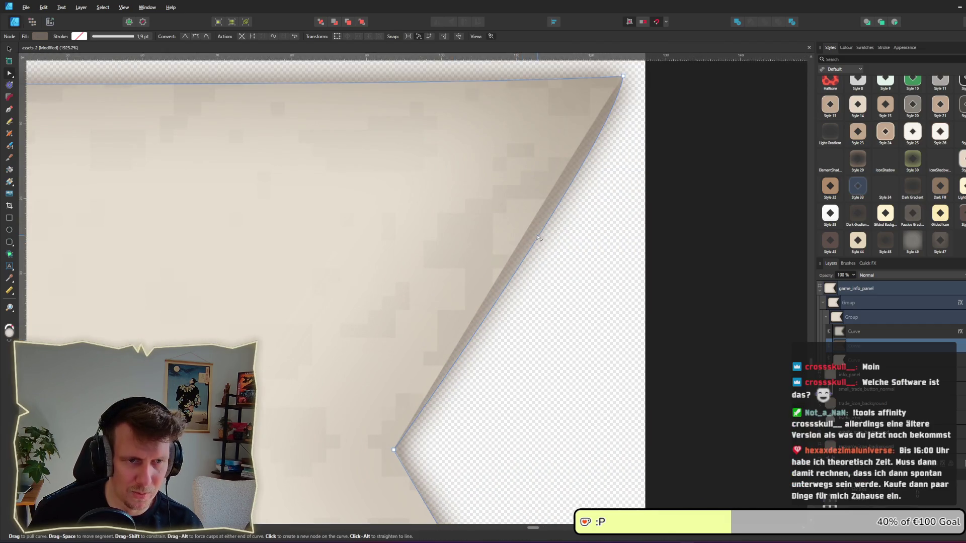
{"action": "left_click", "coordinate": [538, 238], "text": "alt"}
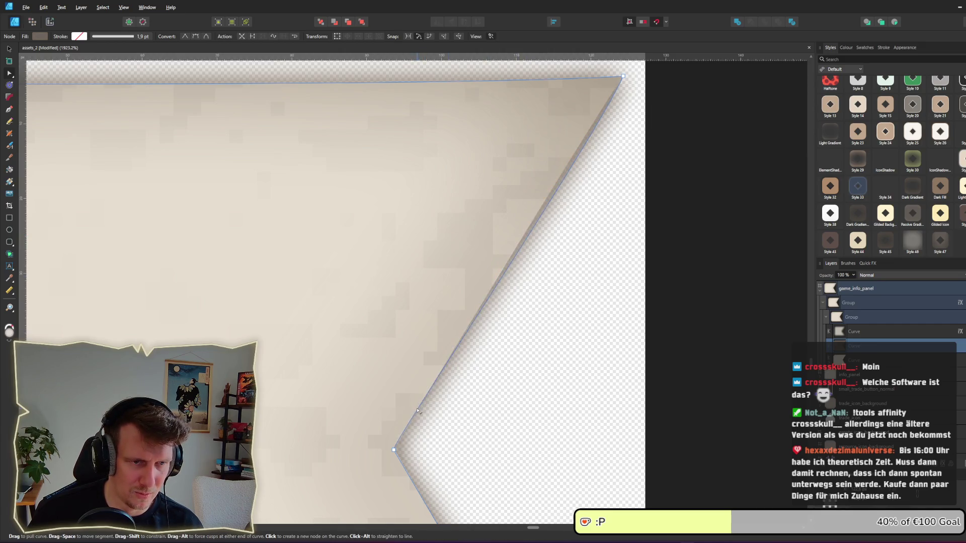
{"action": "left_click", "coordinate": [394, 450]}
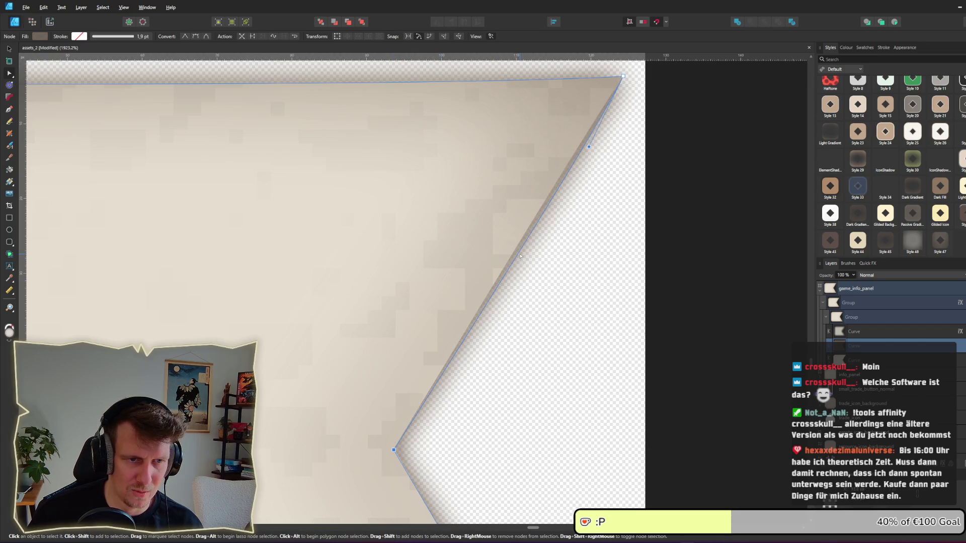
{"action": "left_click_drag", "start_coordinate": [521, 256], "coordinate": [514, 256]}
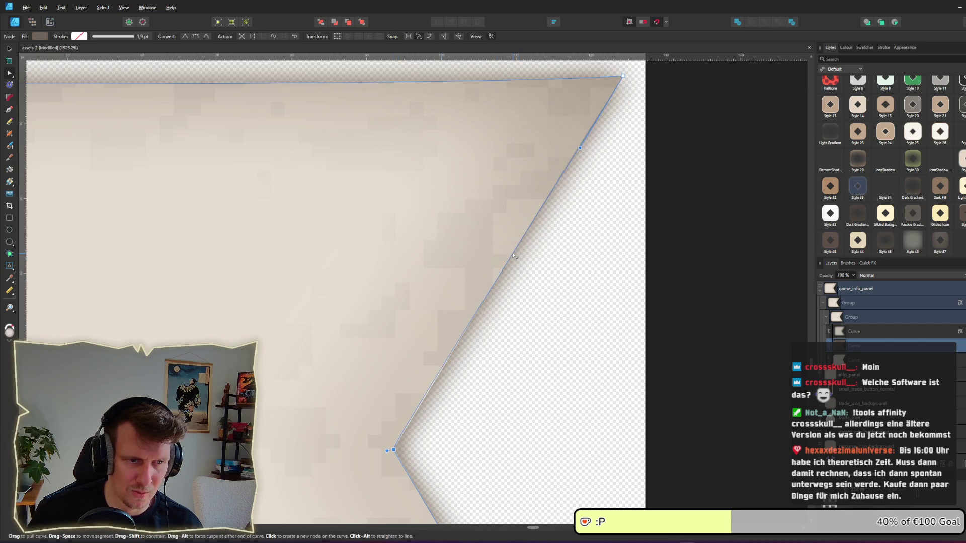
{"action": "left_click_drag", "start_coordinate": [386, 451], "coordinate": [406, 428]}
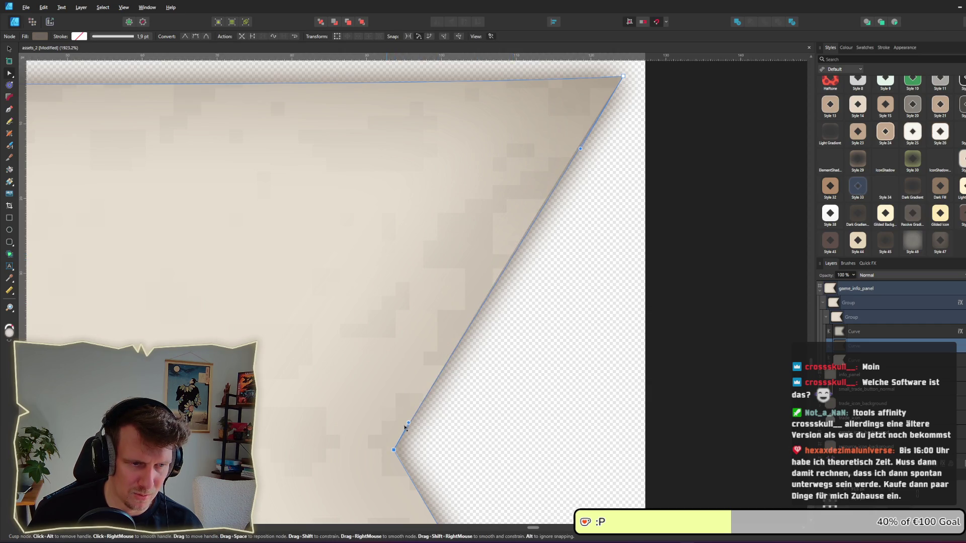
{"action": "left_click", "coordinate": [547, 193]}
{"action": "scroll", "coordinate": [553, 192], "scroll_direction": "down", "scroll_amount": 5}
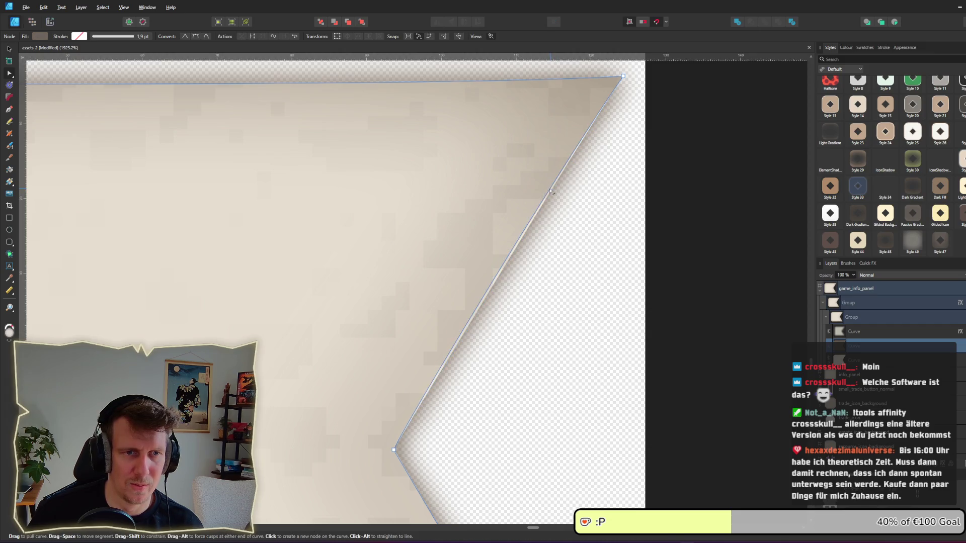
- Export the game_info_panel slice from the Export persona as game_info_panel.png
{"action": "scroll", "coordinate": [556, 253], "scroll_direction": "down", "scroll_amount": 4}
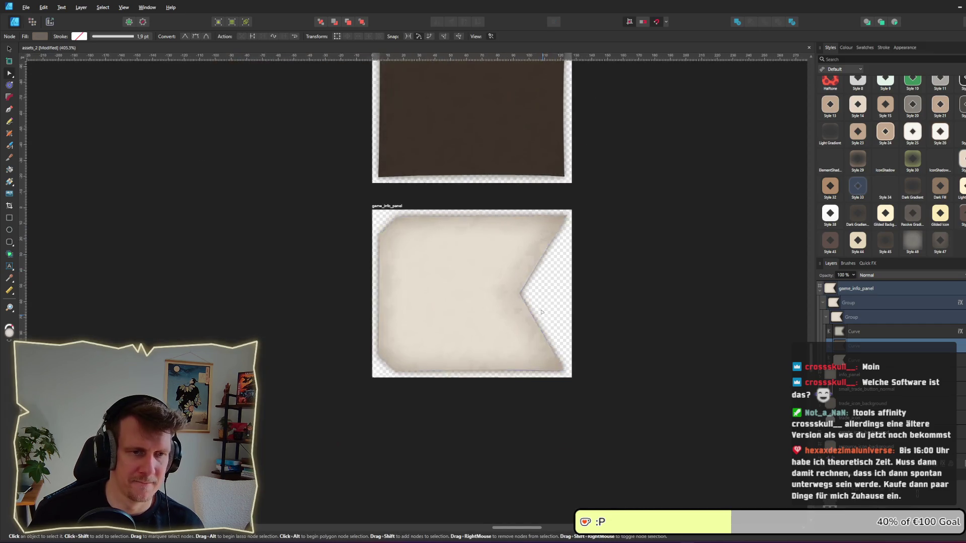
{"action": "left_click", "coordinate": [452, 190]}
{"action": "left_click_drag", "start_coordinate": [451, 189], "coordinate": [443, 241]}
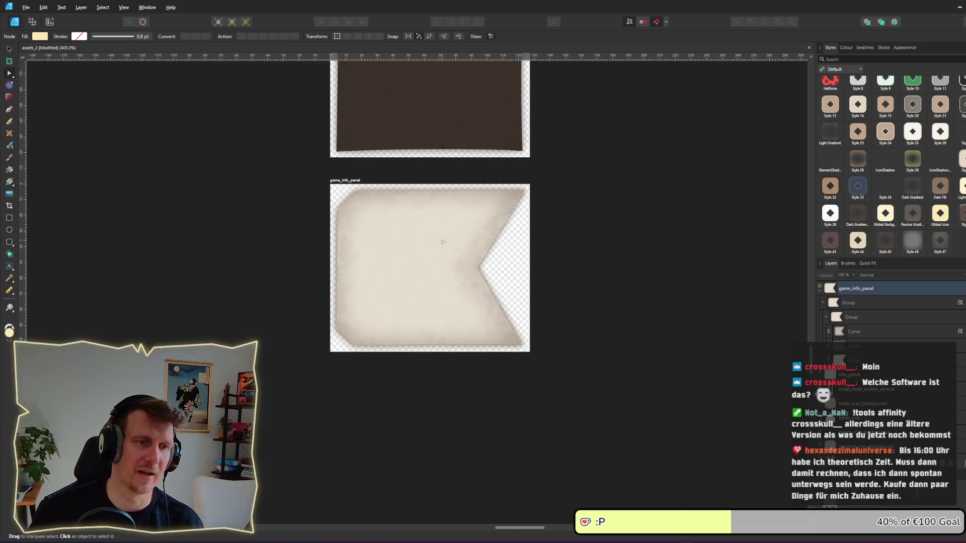
{"action": "scroll", "coordinate": [517, 211], "scroll_direction": "up", "scroll_amount": 5}
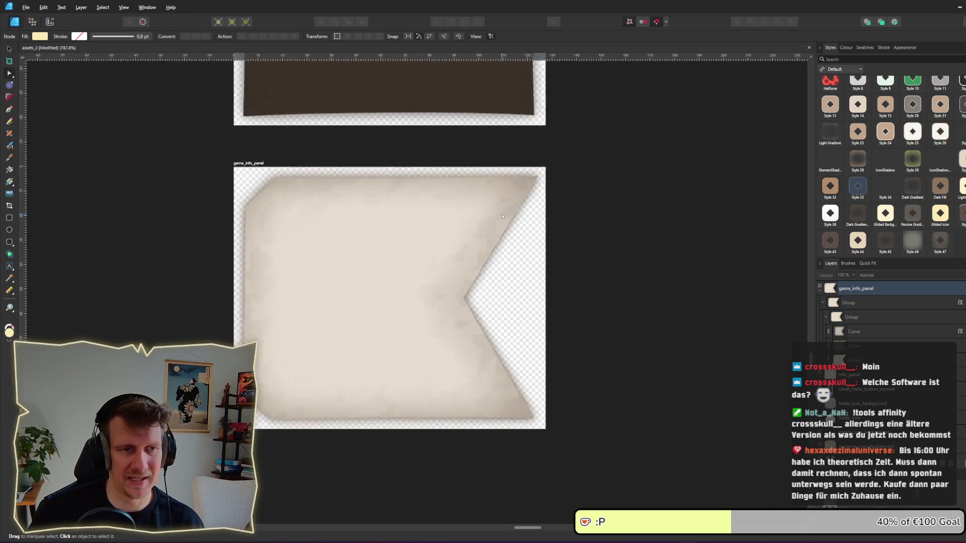
{"action": "left_click", "coordinate": [507, 239]}
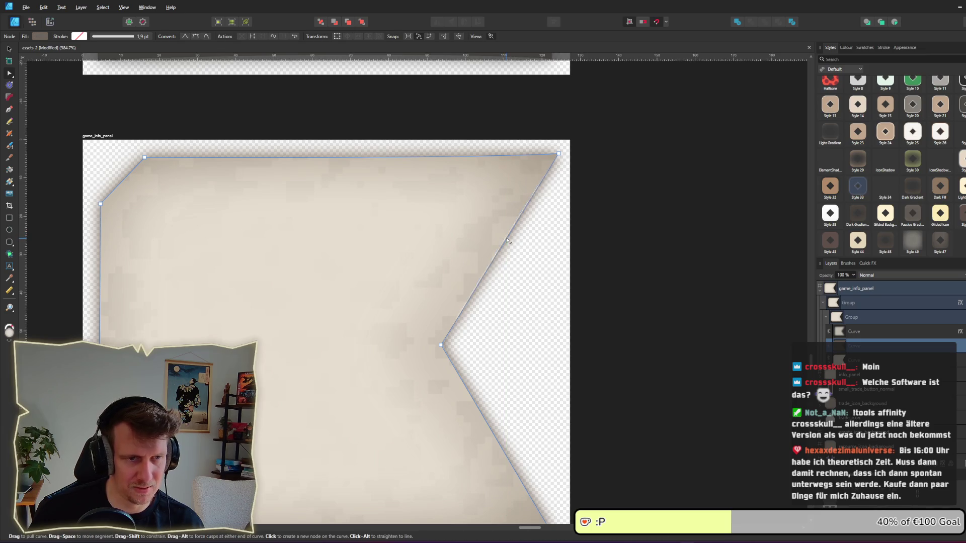
{"action": "left_click", "coordinate": [594, 254]}
{"action": "scroll", "coordinate": [596, 252], "scroll_direction": "down", "scroll_amount": 4}
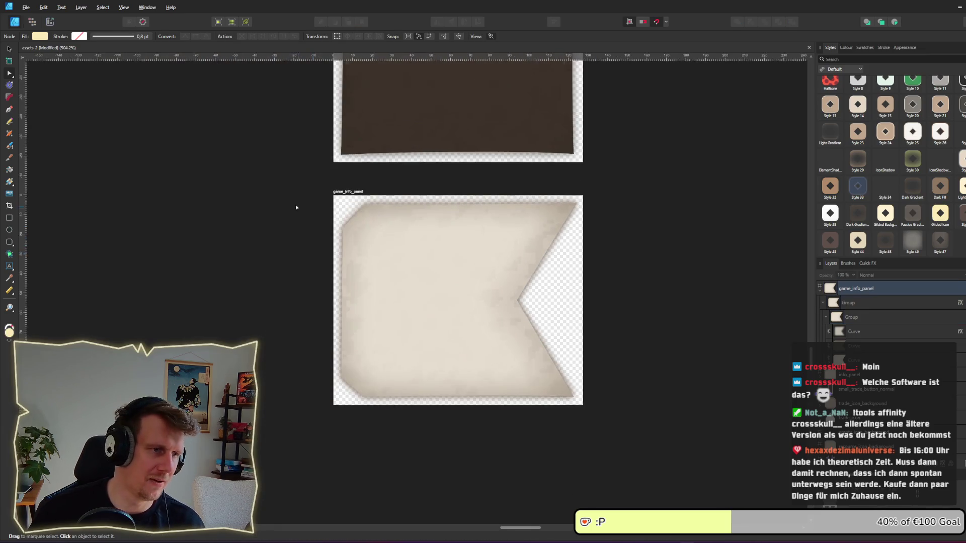
{"action": "left_click", "coordinate": [50, 23]}
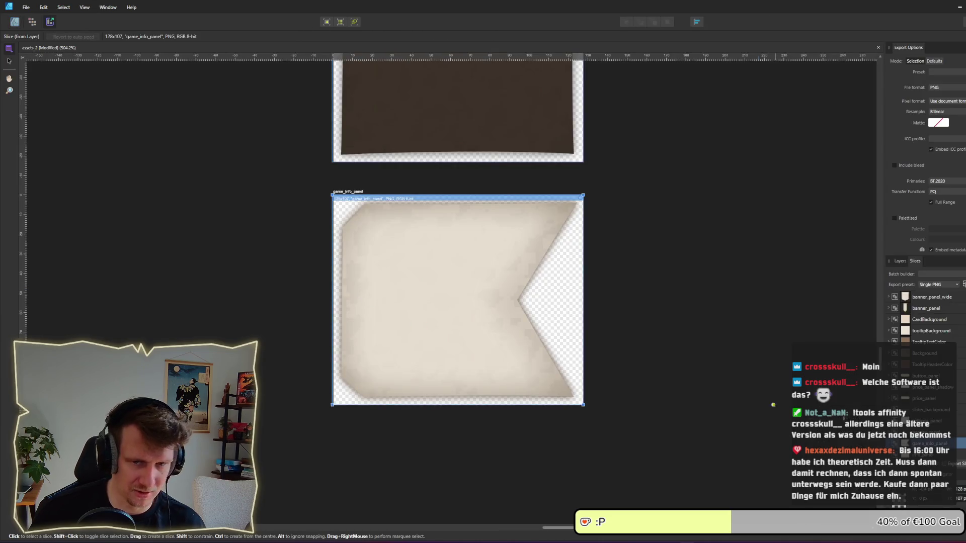
{"action": "left_click", "coordinate": [958, 444]}
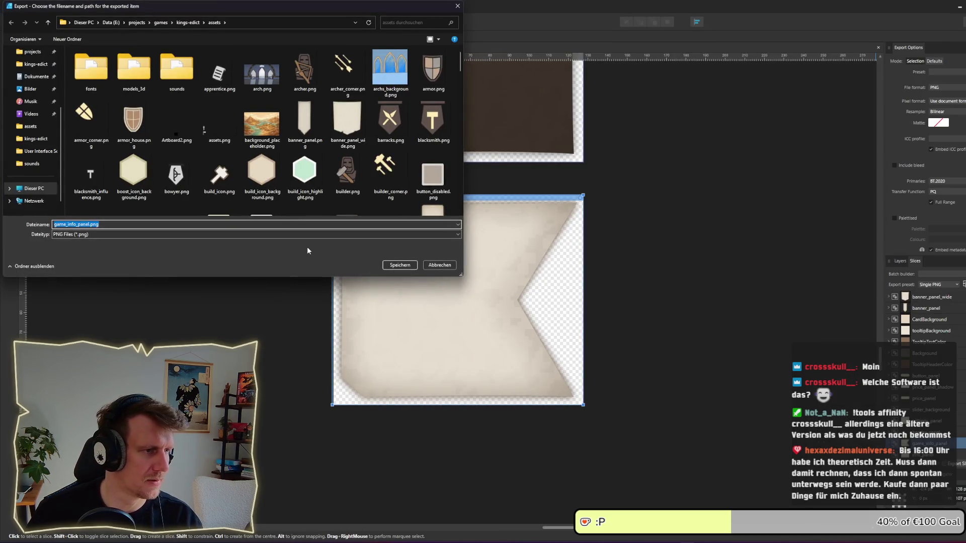
{"action": "key", "text": "Return"}
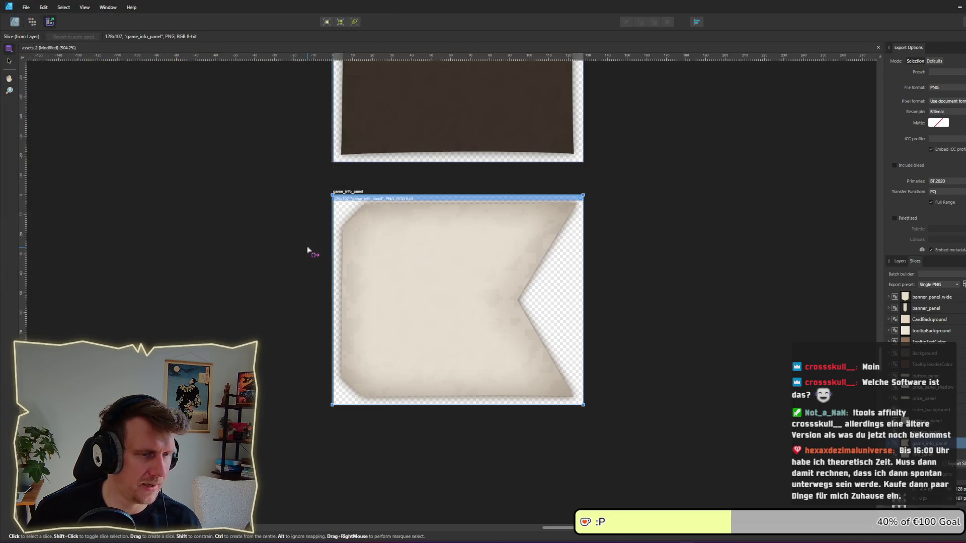
{"action": "key", "text": "alt+Tab"}
{"action": "key", "text": "alt+Tab"}
{"action": "key", "text": "alt+Tab"}
{"action": "key", "text": "alt+Tab"}
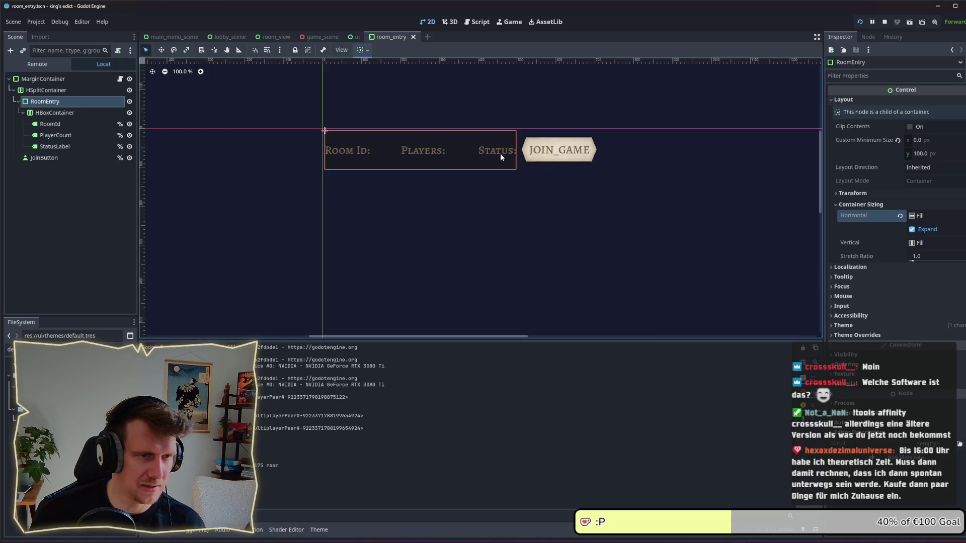
- Add a GameEntryPanel type to the default.tres theme
{"action": "double_click", "coordinate": [50, 409]}
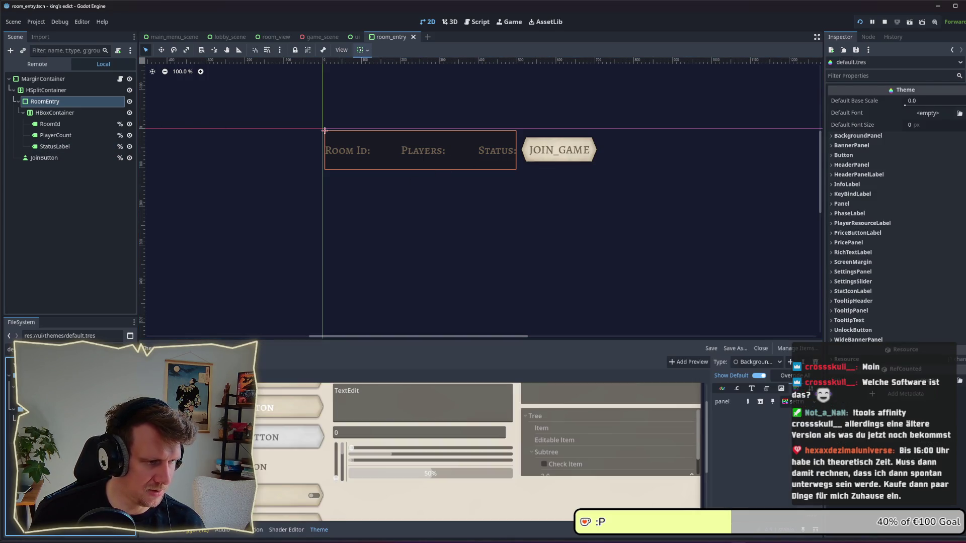
{"action": "left_click", "coordinate": [788, 362]}
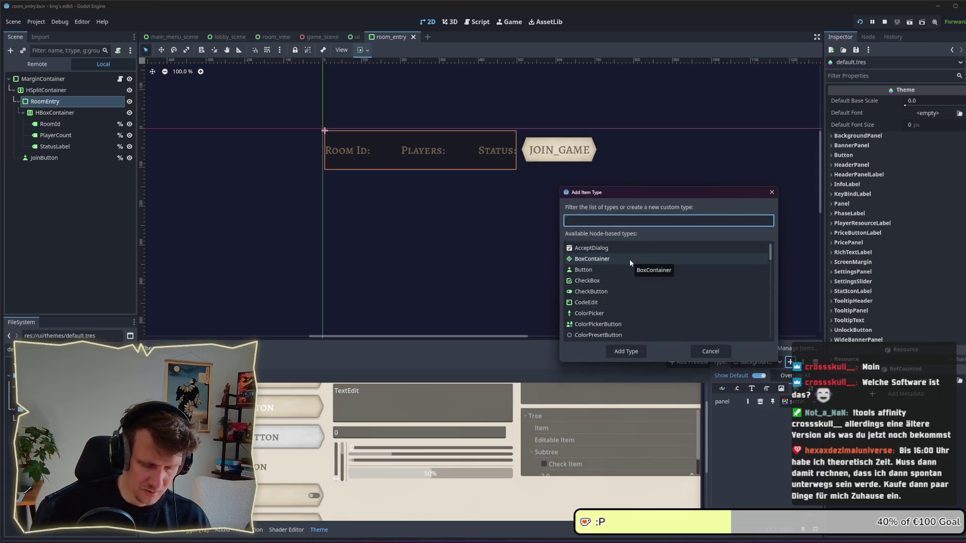
{"action": "type", "text": "GameEnt"}
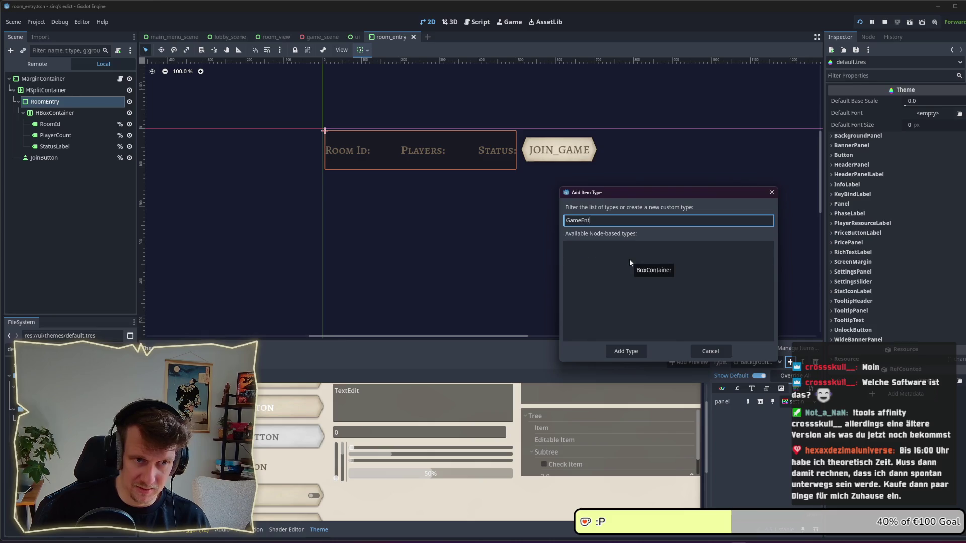
{"action": "type", "text": "ryPanel"}
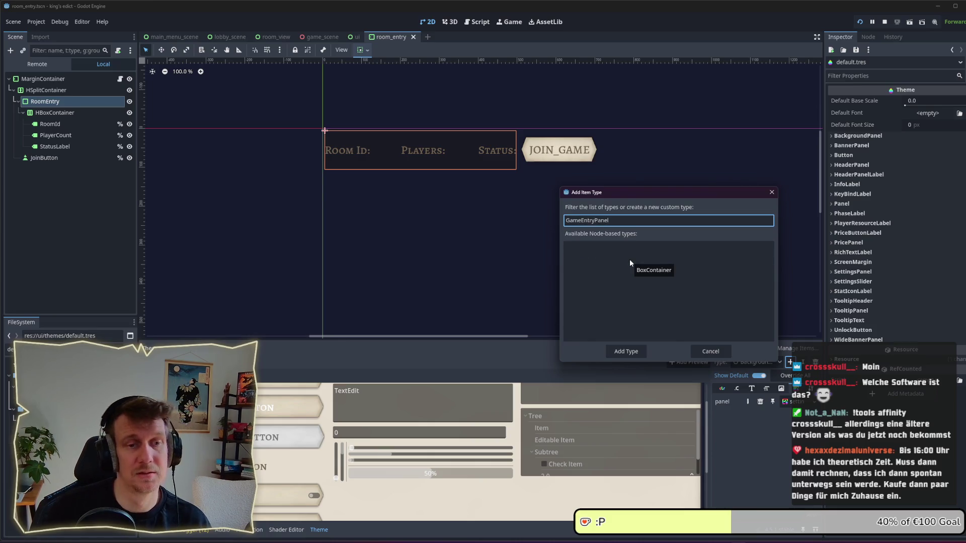
{"action": "left_click", "coordinate": [639, 348]}
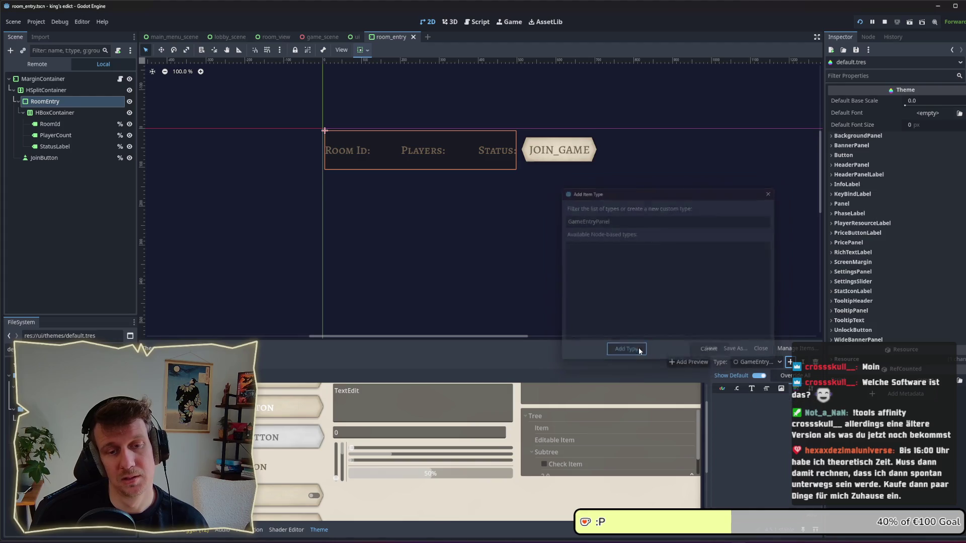
- Base GameEntryPanel on PanelContainer and add an empty panel StyleBox override
{"action": "left_click", "coordinate": [782, 402]}
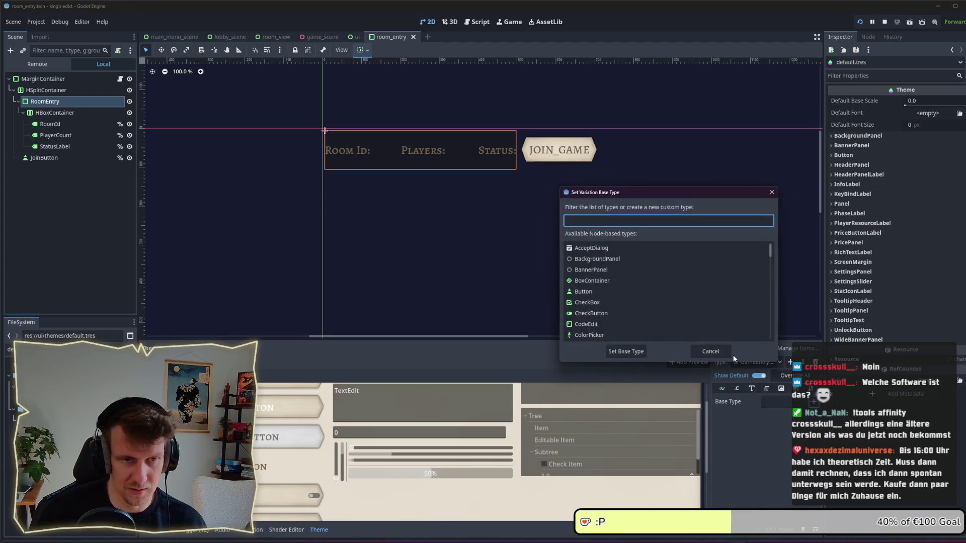
{"action": "type", "text": "Container"}
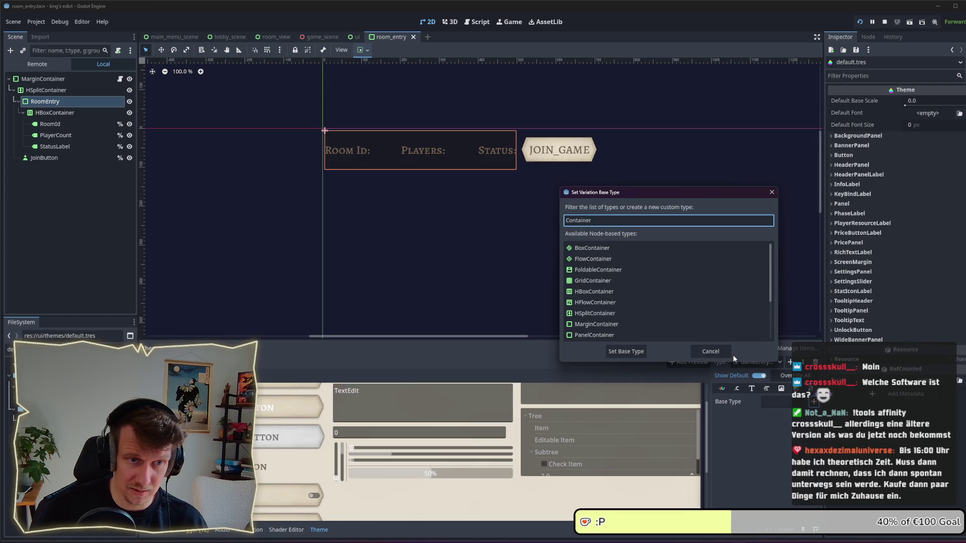
{"action": "key", "text": "ctrl+a"}
{"action": "type", "text": "PanelCont"}
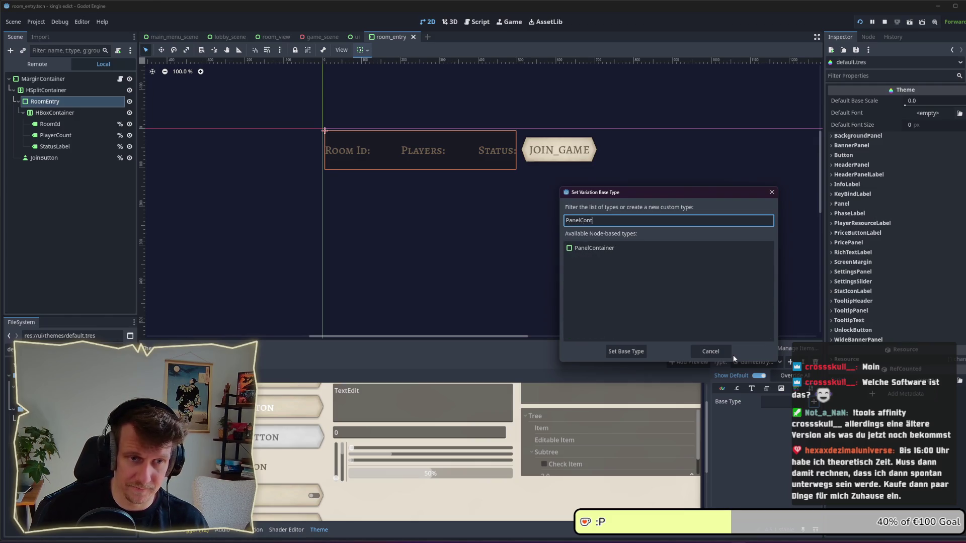
{"action": "left_click", "coordinate": [603, 248]}
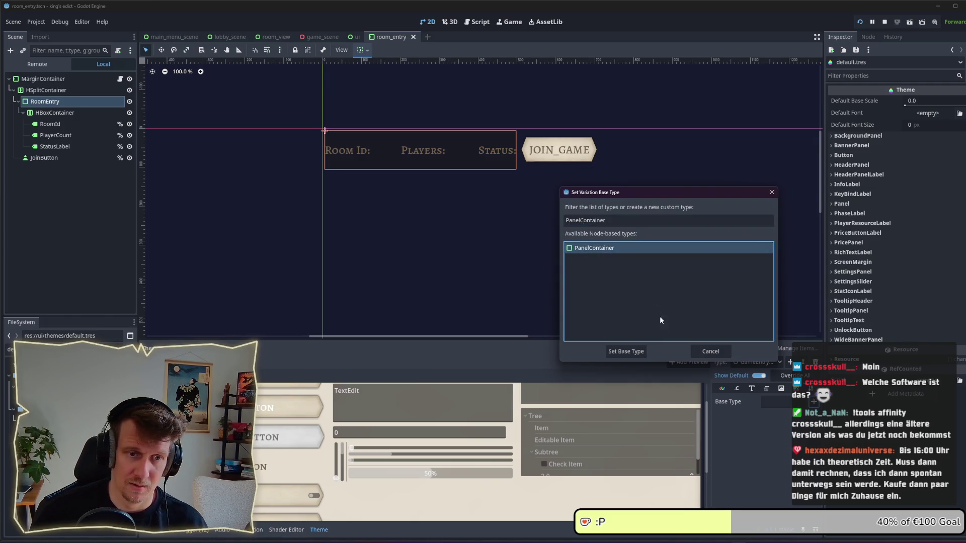
{"action": "left_click", "coordinate": [625, 351]}
{"action": "left_click", "coordinate": [795, 388]}
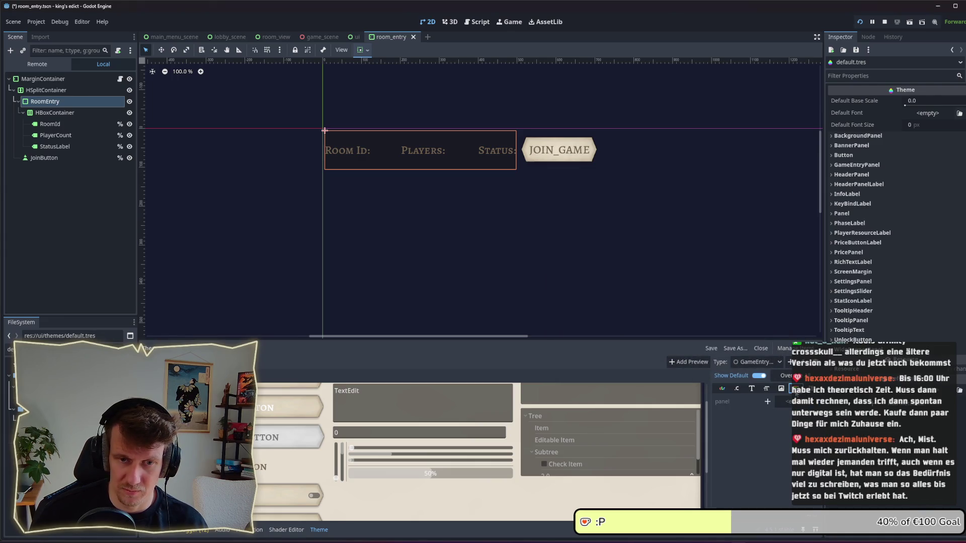
{"action": "left_click", "coordinate": [767, 402]}
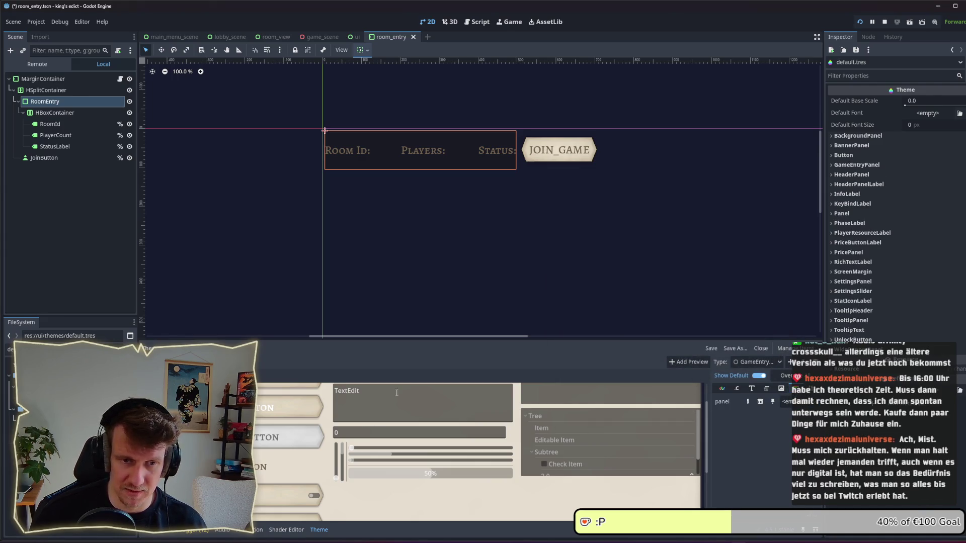
{"action": "left_click", "coordinate": [10, 349]}
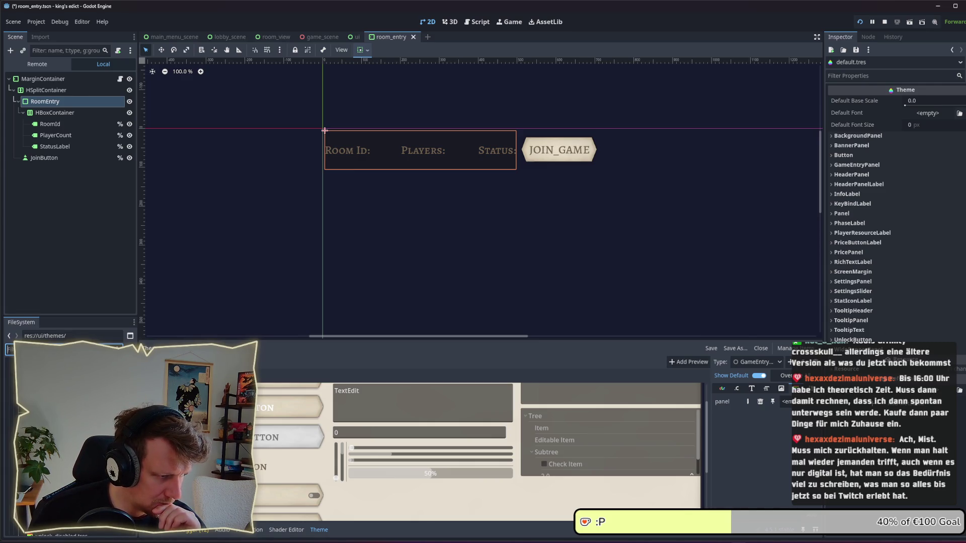
- Duplicate info_style_box.tres as game_entry_style_box.tres and assign it to the panel override
{"action": "key", "text": "Down"}
{"action": "key", "text": "ctrl+d"}
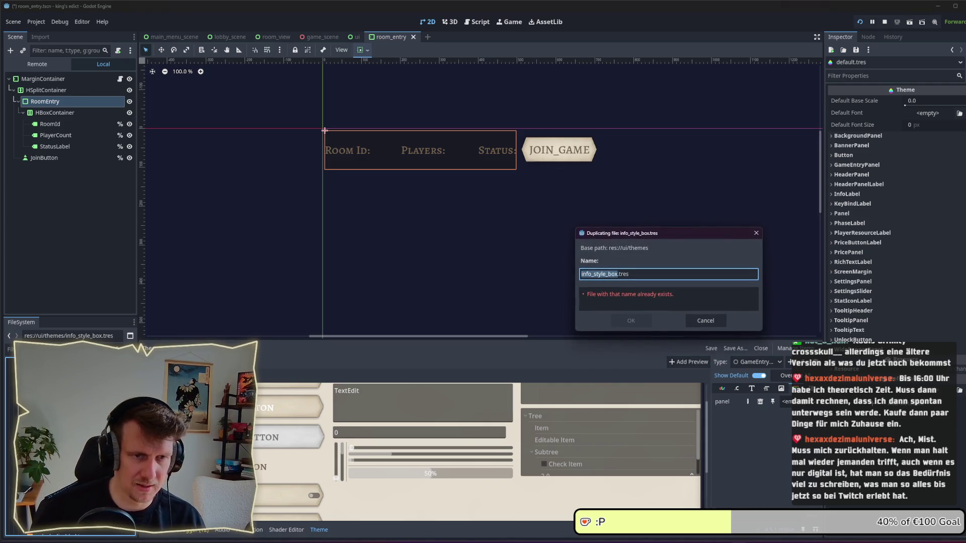
{"action": "left_click", "coordinate": [582, 273]}
{"action": "key", "text": "BackSpace"}
{"action": "key", "text": "BackSpace"}
{"action": "key", "text": "BackSpace"}
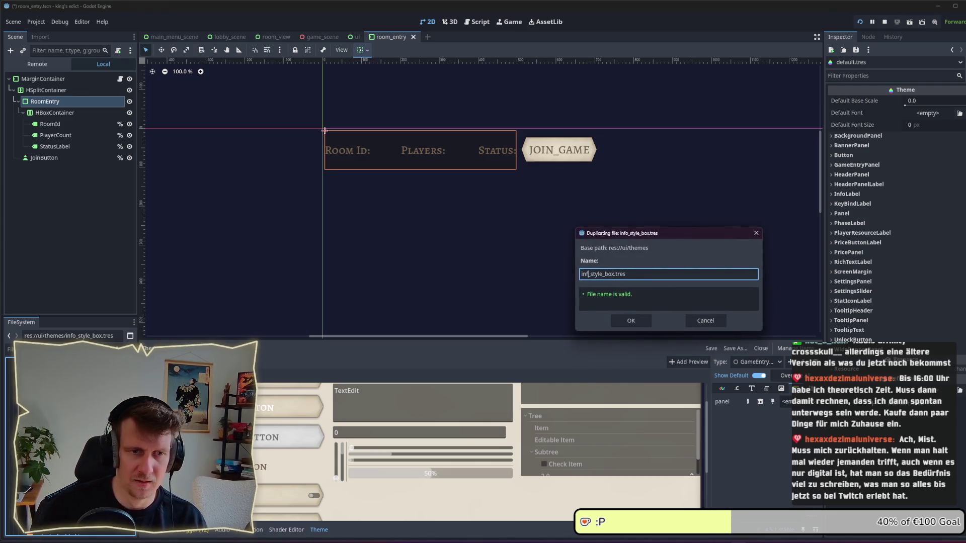
{"action": "type", "text": "game_entr"}
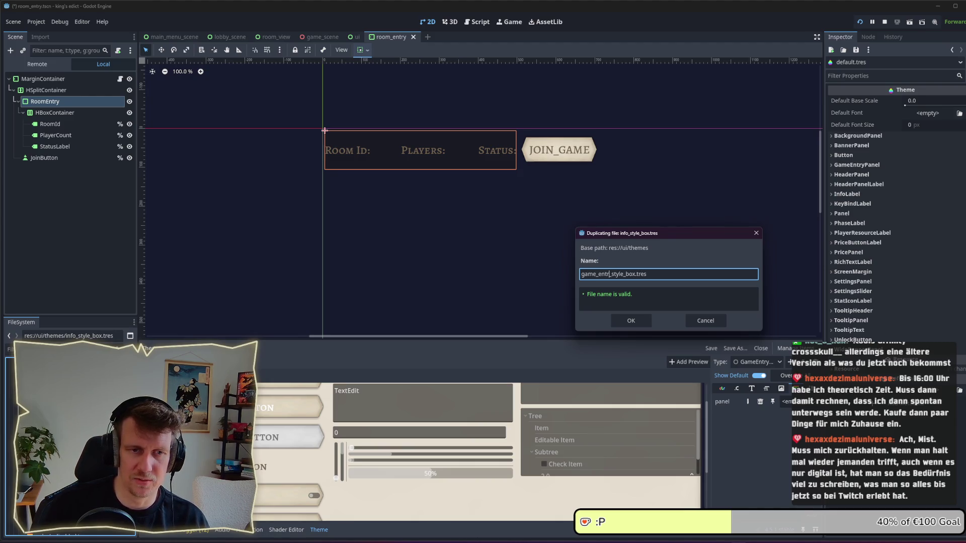
{"action": "type", "text": "ry"}
{"action": "key", "text": "Return"}
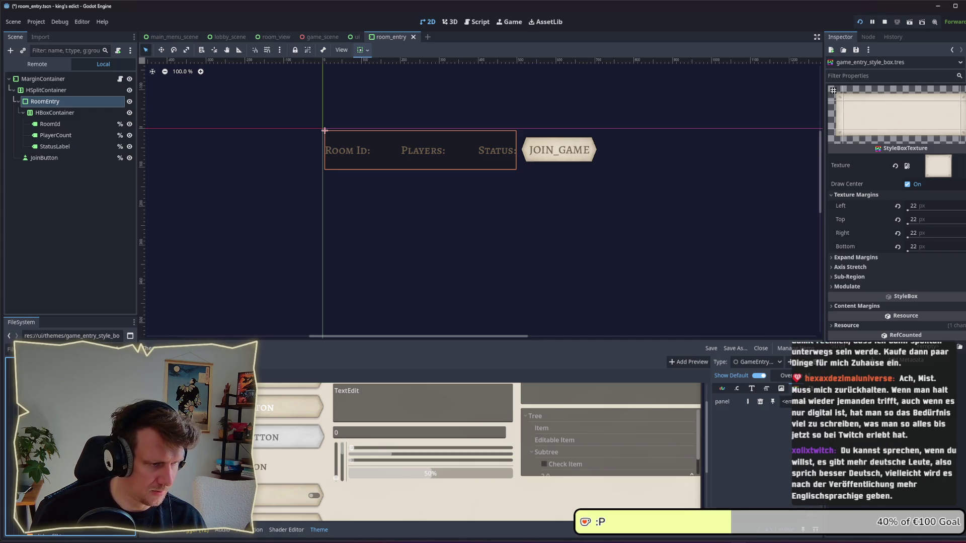
{"action": "left_click_drag", "start_coordinate": [830, 62], "coordinate": [785, 401]}
{"action": "key", "text": "ctrl+s"}
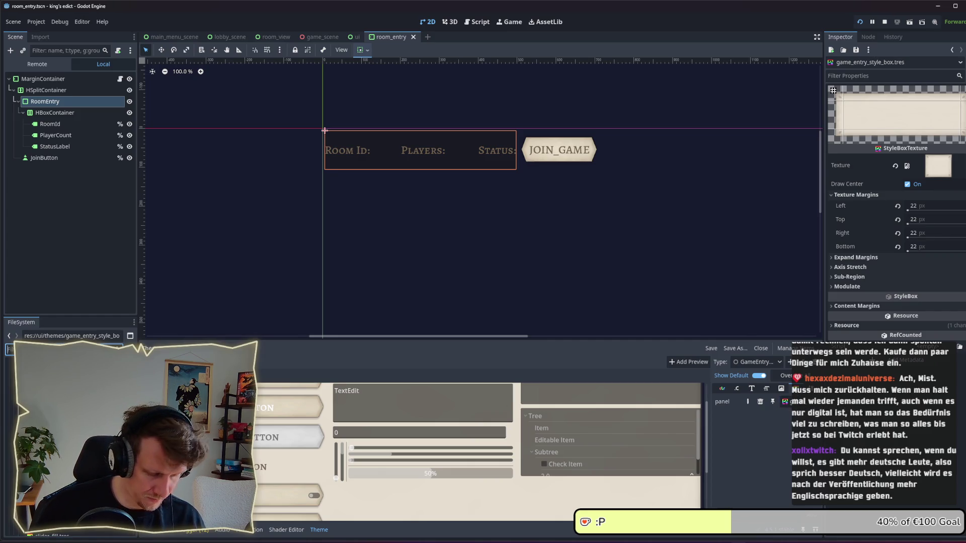
- Use game_info_panel.png as the style box texture, set right texture margin 45 px, and save
{"action": "type", "text": "ga"}
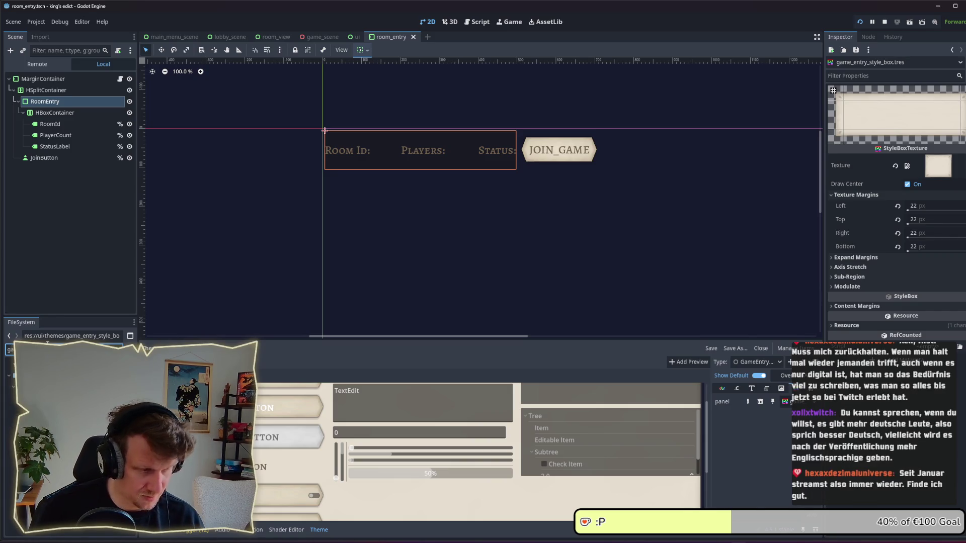
{"action": "mouse_move", "coordinate": [55, 385]}
{"action": "left_mouse_down"}
{"action": "mouse_move", "coordinate": [674, 269]}
{"action": "mouse_move", "coordinate": [938, 166]}
{"action": "left_mouse_up"}
{"action": "key", "text": "ctrl+s"}
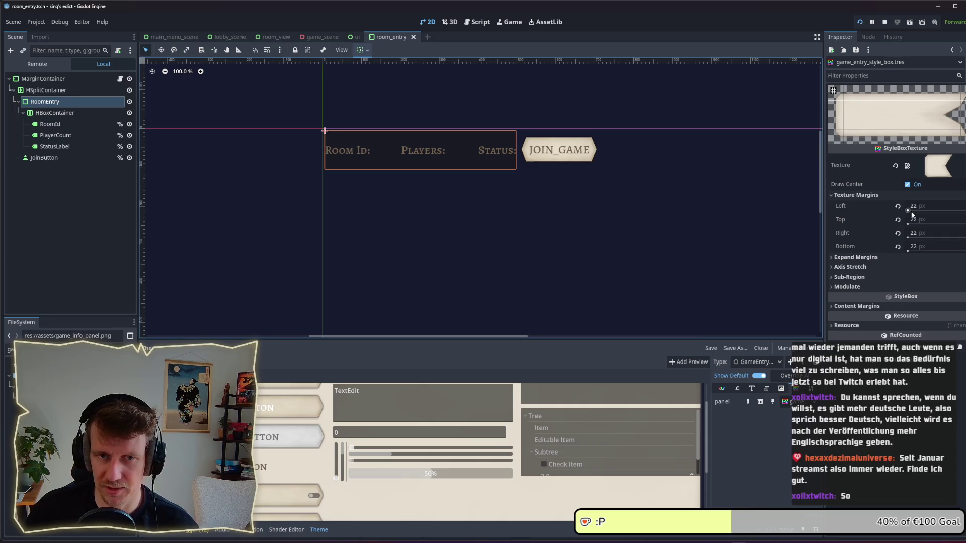
{"action": "left_click", "coordinate": [923, 231]}
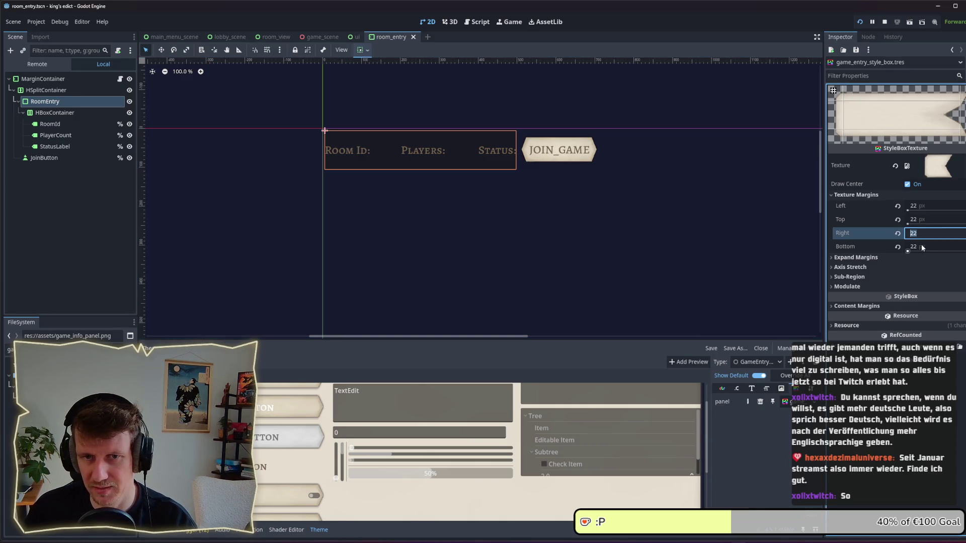
{"action": "left_click", "coordinate": [910, 224]}
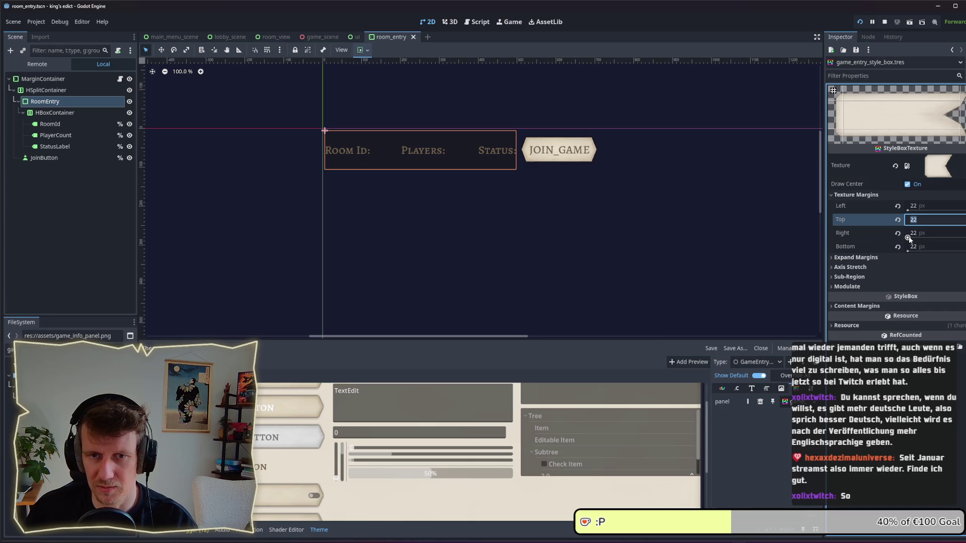
{"action": "left_click_drag", "start_coordinate": [908, 237], "coordinate": [910, 240]}
{"action": "type", "text": "47"}
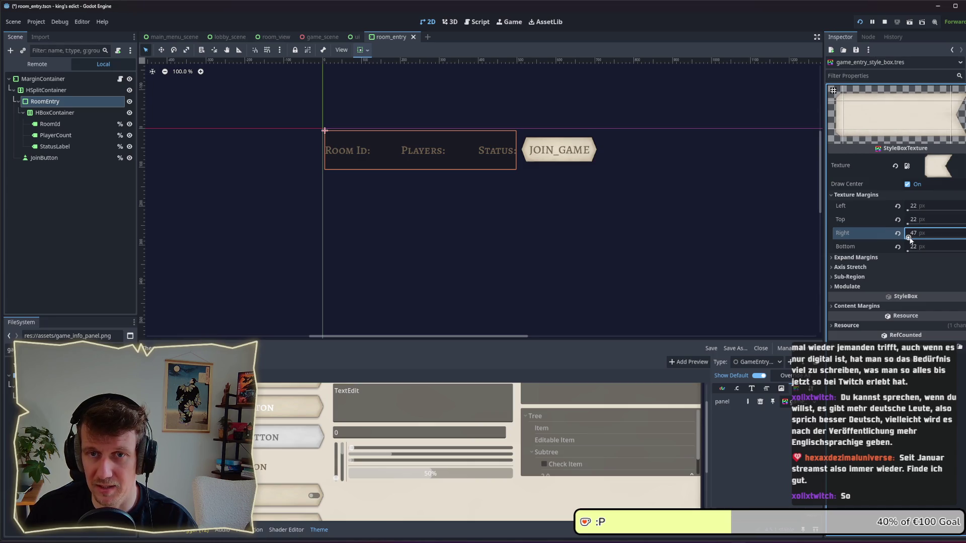
{"action": "left_click", "coordinate": [919, 235]}
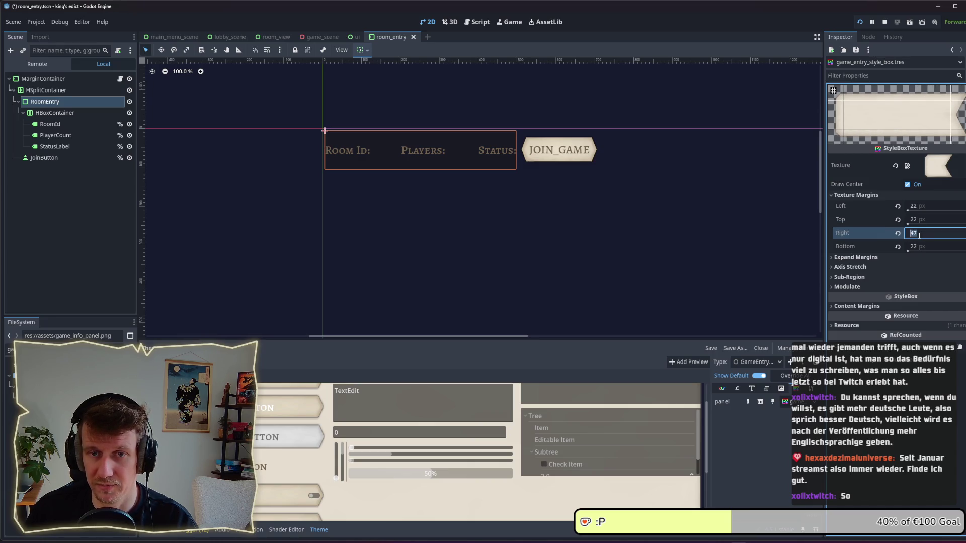
{"action": "type", "text": "15"}
{"action": "key", "text": "Return"}
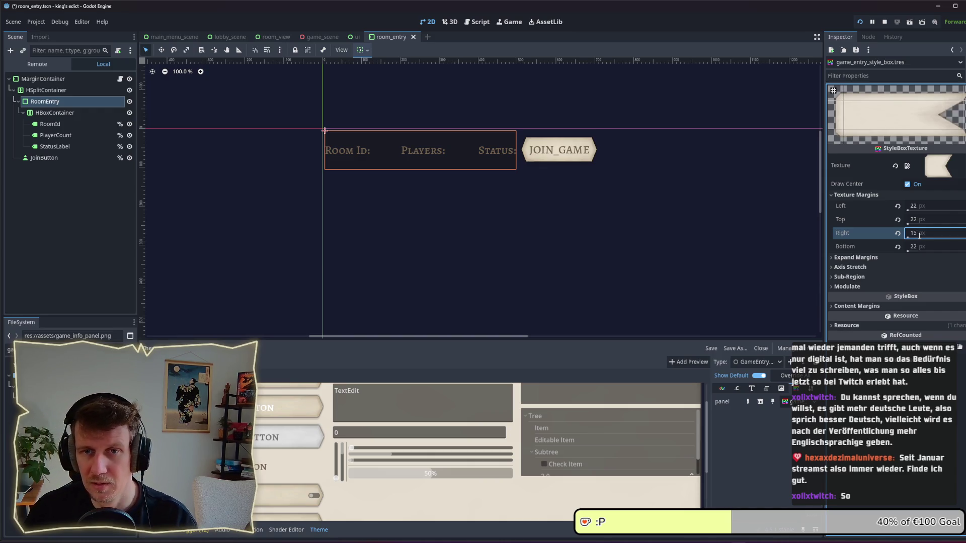
{"action": "left_click", "coordinate": [923, 235]}
{"action": "type", "text": "45"}
{"action": "key", "text": "Return"}
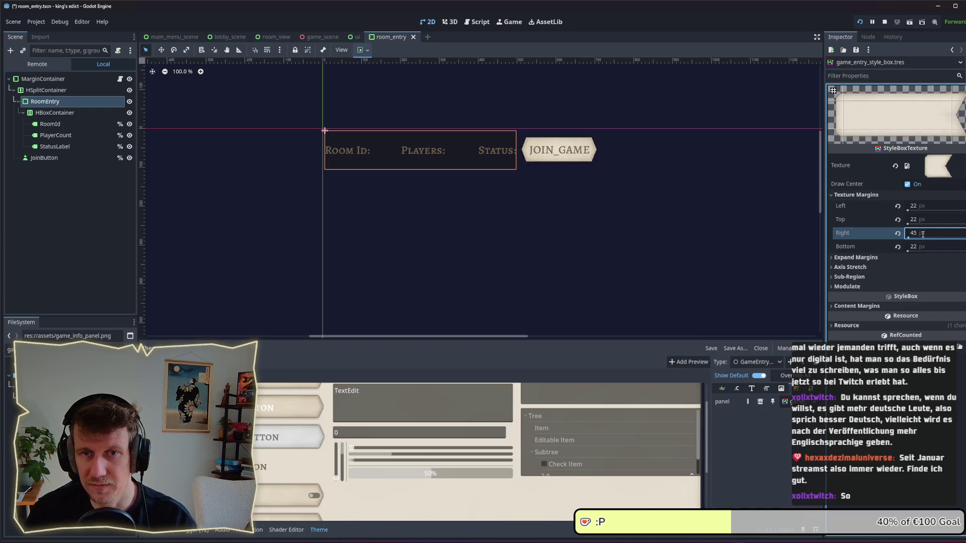
{"action": "key", "text": "ctrl+s"}
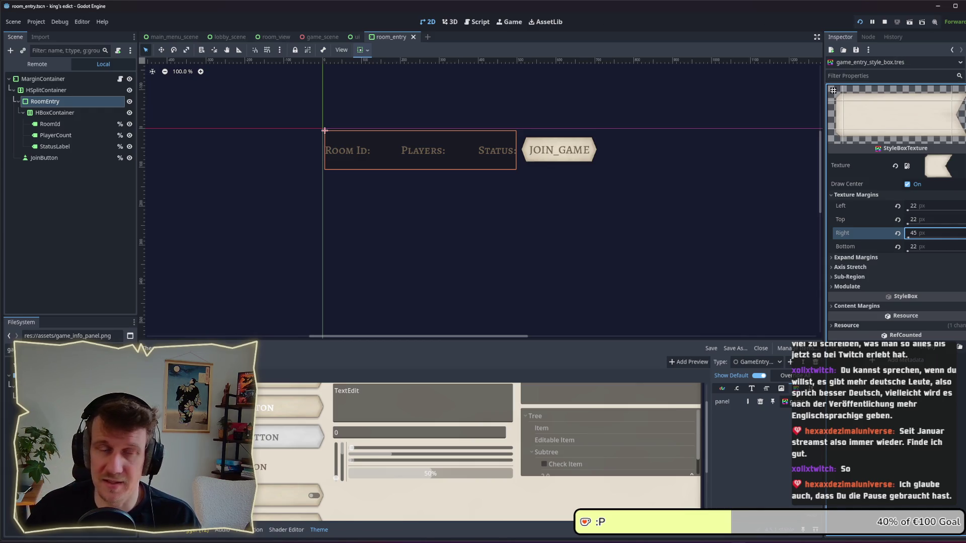
- Return to Affinity Designer and switch from the Export persona to the Designer persona
{"action": "key", "text": "alt+Tab"}
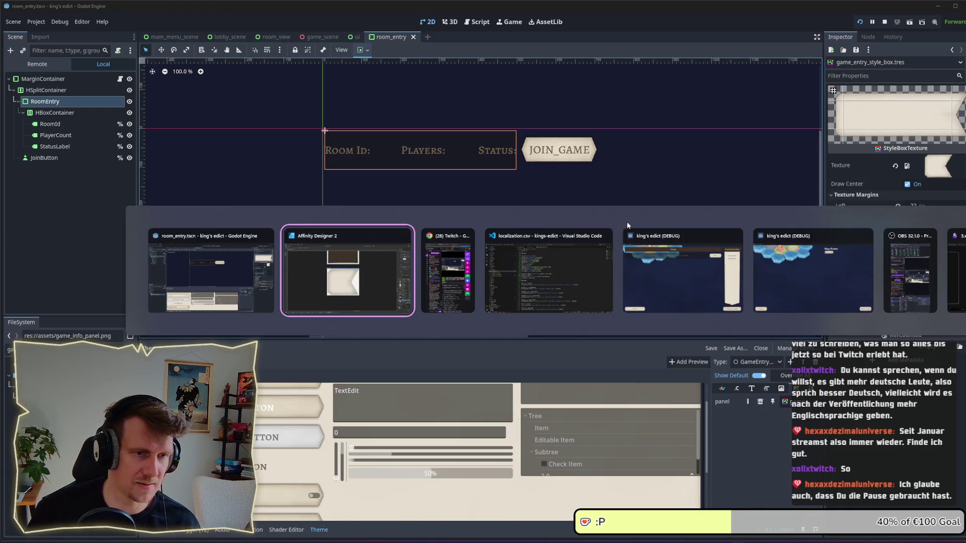
{"action": "key", "text": "alt+Tab"}
{"action": "key", "text": "alt+Tab"}
{"action": "key", "text": "alt+Tab"}
{"action": "left_click", "coordinate": [368, 280]}
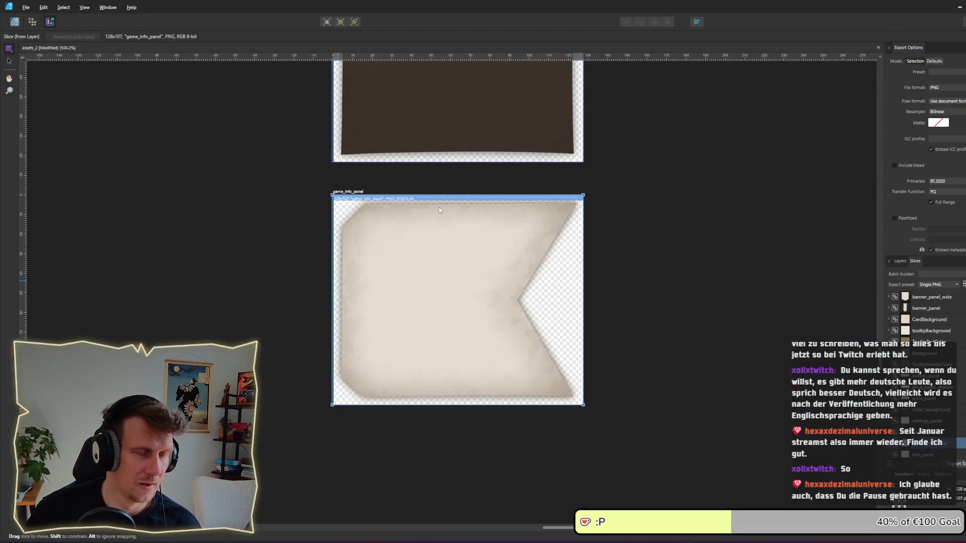
{"action": "left_click", "coordinate": [15, 22]}
- Zoom out and pan across the assets_2 artboards, including the notched game_info_panel
{"action": "scroll", "coordinate": [352, 226], "scroll_direction": "down", "scroll_amount": 5}
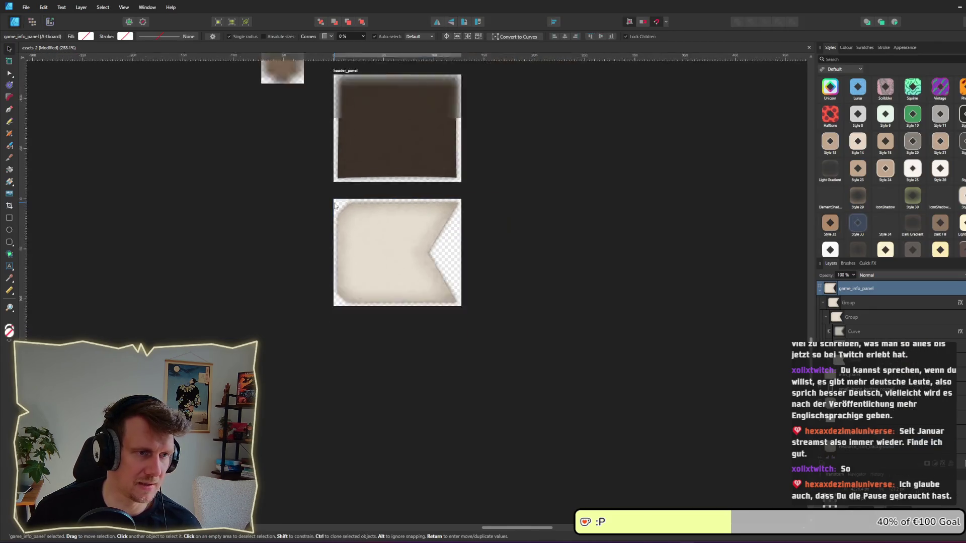
{"action": "scroll", "coordinate": [388, 259], "scroll_direction": "down", "scroll_amount": 4}
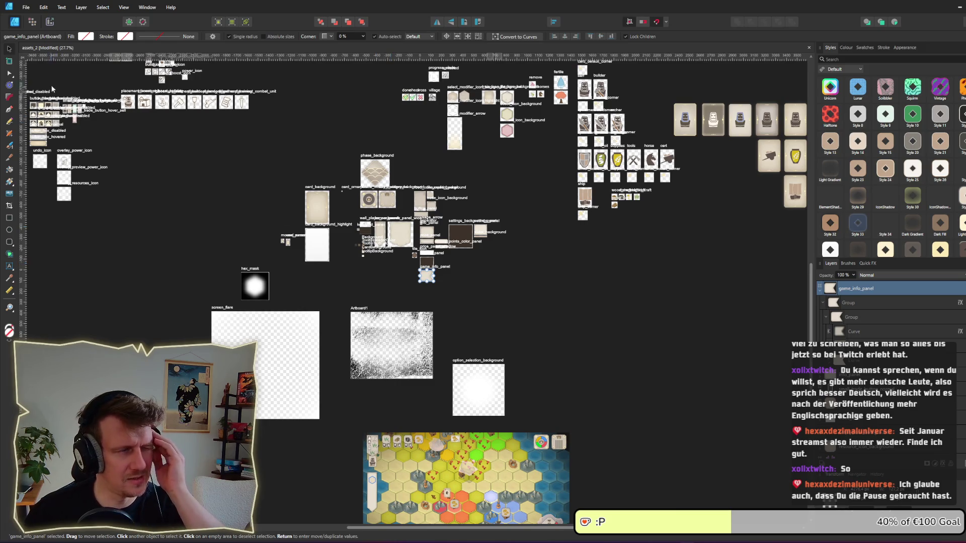
{"action": "left_click_drag", "start_coordinate": [377, 196], "coordinate": [400, 253]}
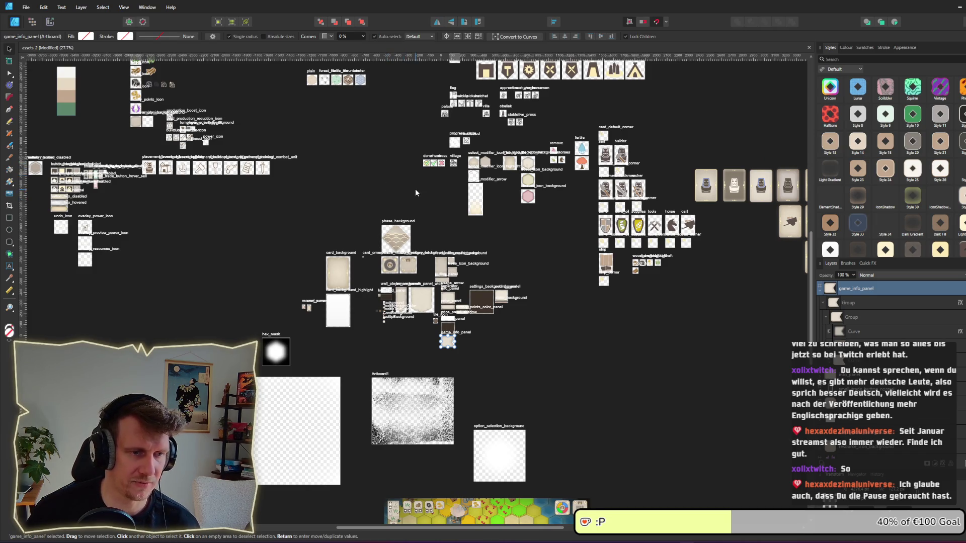
{"action": "left_click_drag", "start_coordinate": [415, 188], "coordinate": [424, 232]}
{"action": "scroll", "coordinate": [430, 288], "scroll_direction": "up", "scroll_amount": 5}
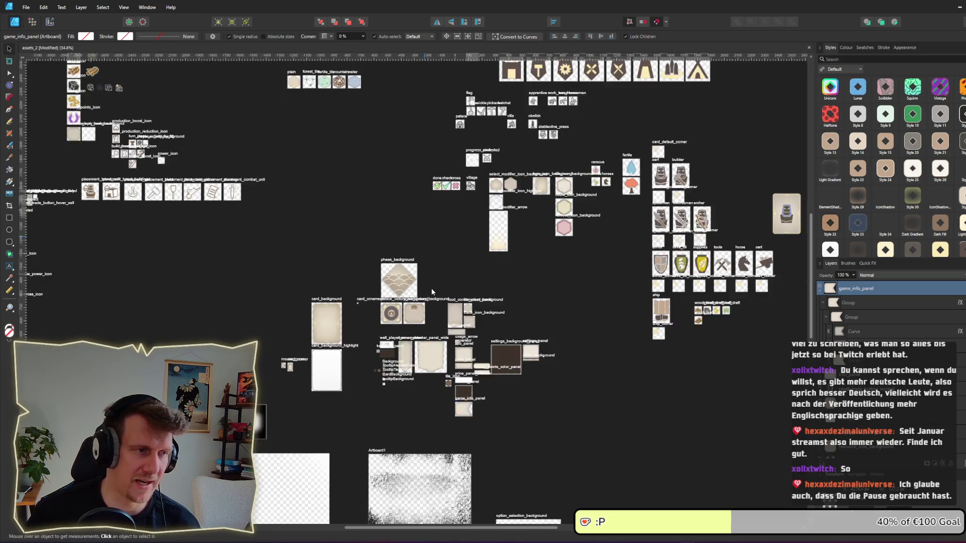
{"action": "left_click_drag", "start_coordinate": [431, 287], "coordinate": [453, 143]}
{"action": "scroll", "coordinate": [454, 179], "scroll_direction": "up", "scroll_amount": 3}
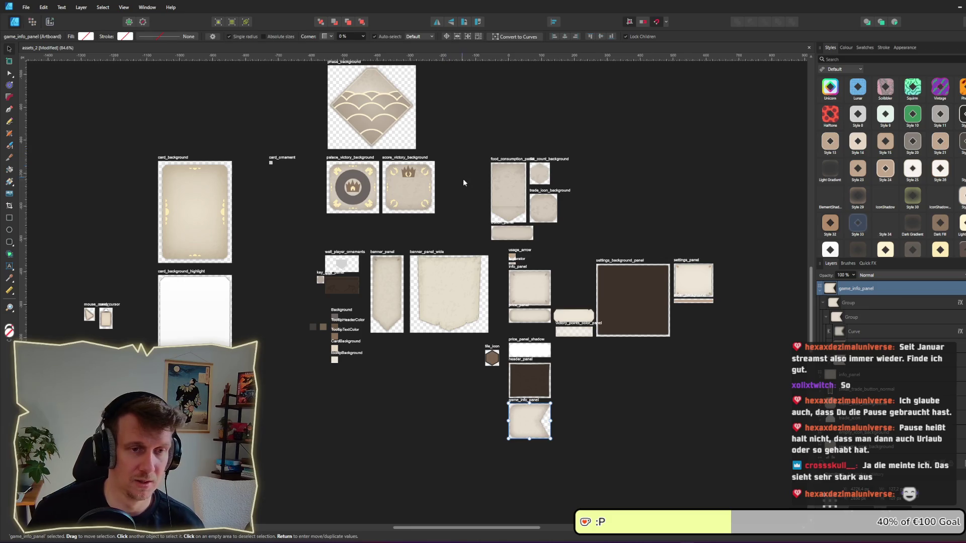
{"action": "scroll", "coordinate": [467, 185], "scroll_direction": "down", "scroll_amount": 2}
{"action": "scroll", "coordinate": [467, 185], "scroll_direction": "down", "scroll_amount": 3}
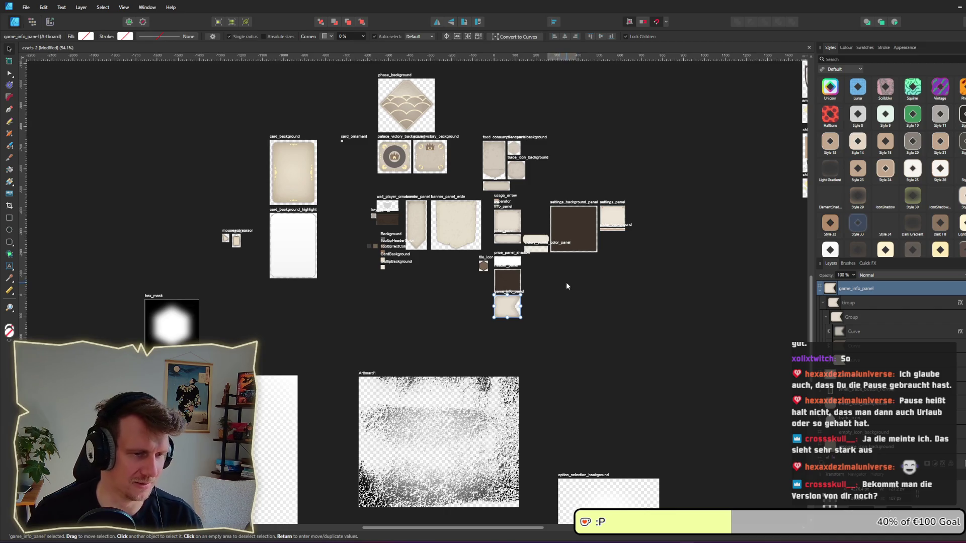
{"action": "scroll", "coordinate": [536, 301], "scroll_direction": "up", "scroll_amount": 3}
{"action": "scroll", "coordinate": [443, 294], "scroll_direction": "left", "scroll_amount": 1}
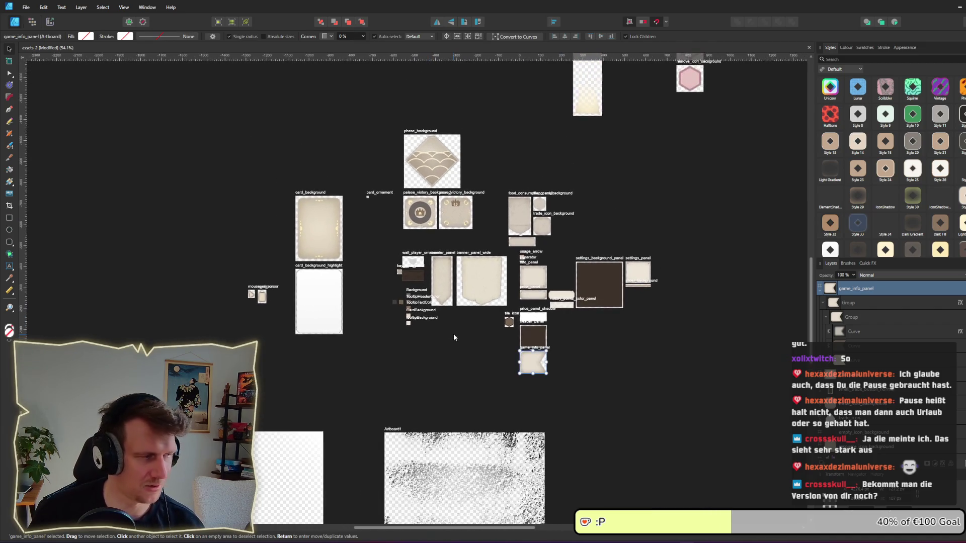
{"action": "key", "text": "alt"}
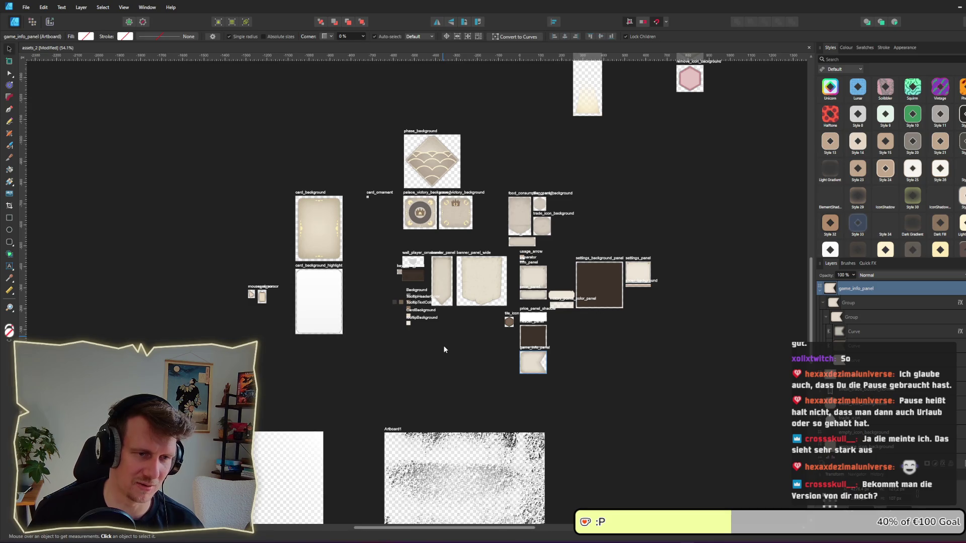
{"action": "scroll", "coordinate": [443, 345], "scroll_direction": "down", "scroll_amount": 2}
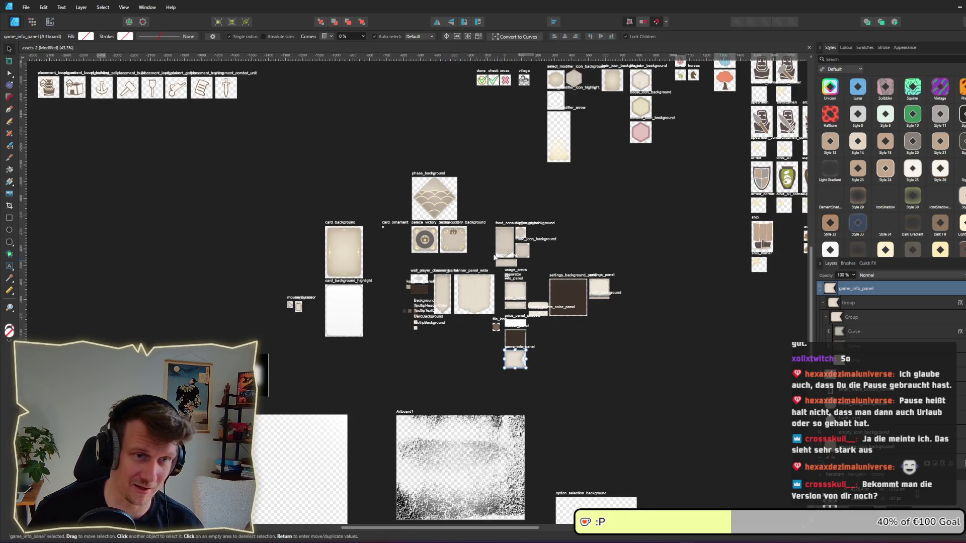
{"action": "scroll", "coordinate": [611, 224], "scroll_direction": "right", "scroll_amount": 2}
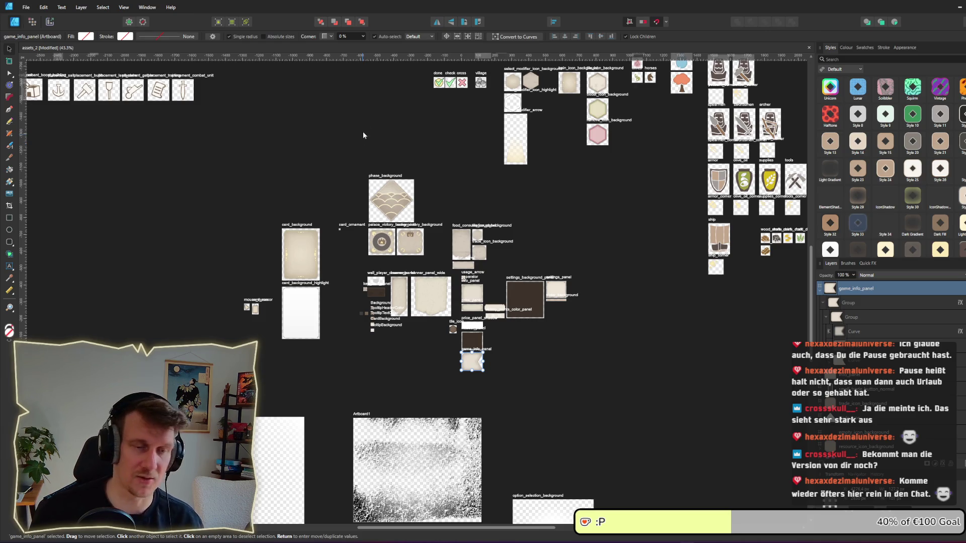
{"action": "left_click_drag", "start_coordinate": [511, 210], "coordinate": [451, 310]}
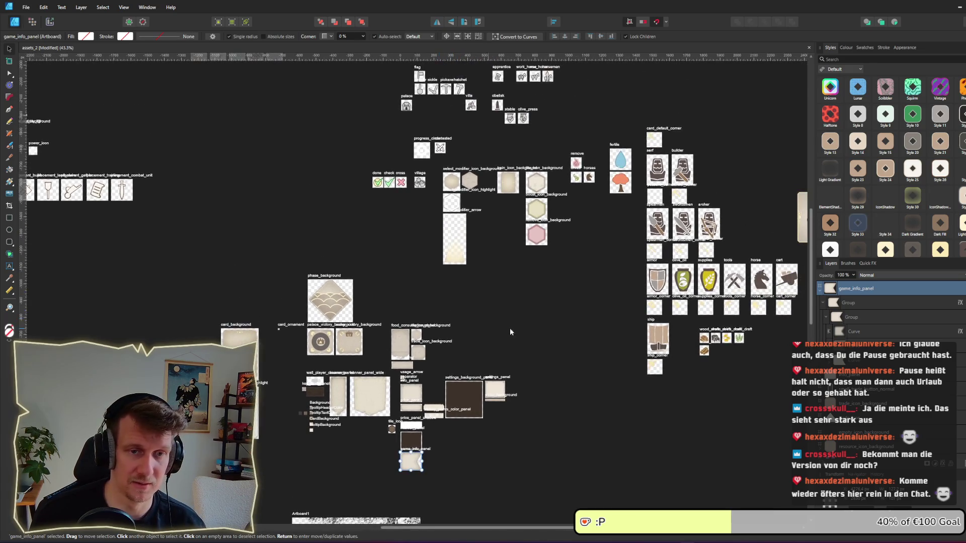
{"action": "scroll", "coordinate": [509, 328], "scroll_direction": "down", "scroll_amount": 5}
{"action": "mouse_move", "coordinate": [510, 280]}
{"action": "left_mouse_down"}
{"action": "mouse_move", "coordinate": [469, 213]}
{"action": "mouse_move", "coordinate": [395, 239]}
{"action": "left_mouse_up"}
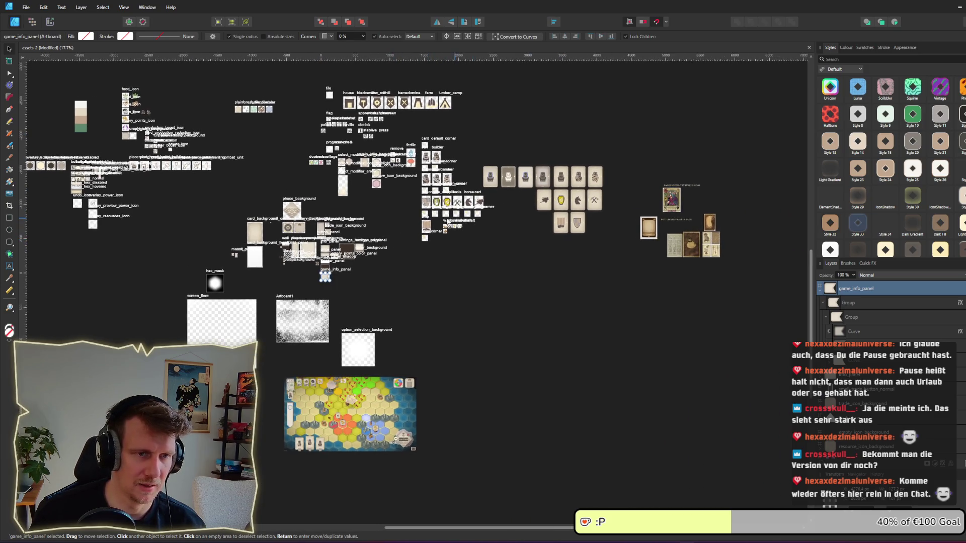
{"action": "scroll", "coordinate": [460, 216], "scroll_direction": "up", "scroll_amount": 3}
{"action": "scroll", "coordinate": [499, 221], "scroll_direction": "up", "scroll_amount": 4}
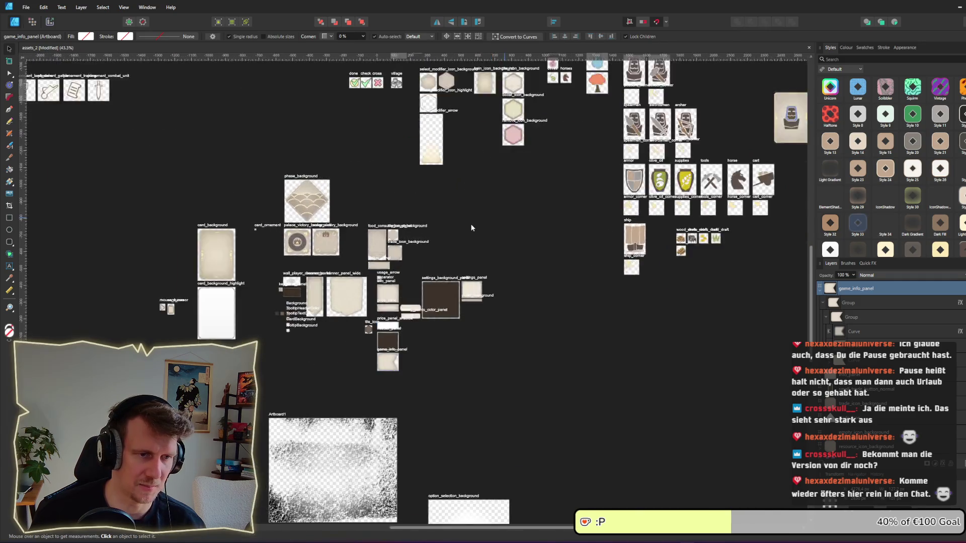
{"action": "mouse_move", "coordinate": [549, 233]}
{"action": "left_mouse_down"}
{"action": "mouse_move", "coordinate": [513, 287]}
{"action": "mouse_move", "coordinate": [558, 196]}
{"action": "left_mouse_up"}
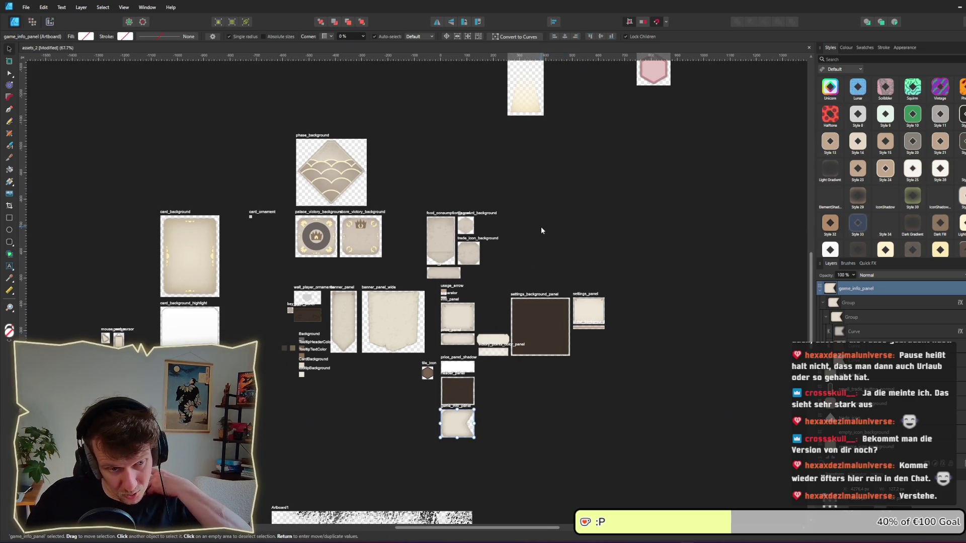
{"action": "left_click_drag", "start_coordinate": [521, 463], "coordinate": [527, 364]}
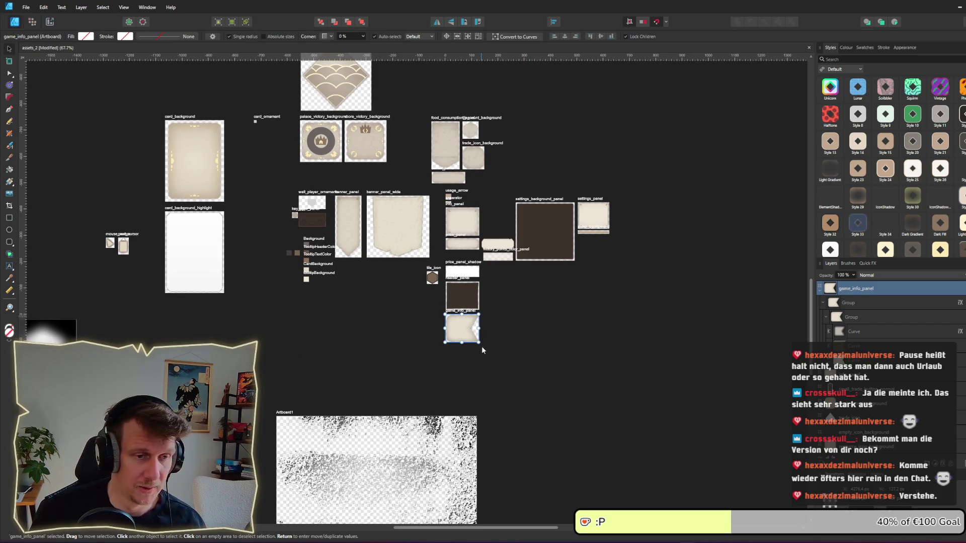
{"action": "scroll", "coordinate": [483, 341], "scroll_direction": "up", "scroll_amount": 6}
{"action": "scroll", "coordinate": [537, 294], "scroll_direction": "up", "scroll_amount": 4}
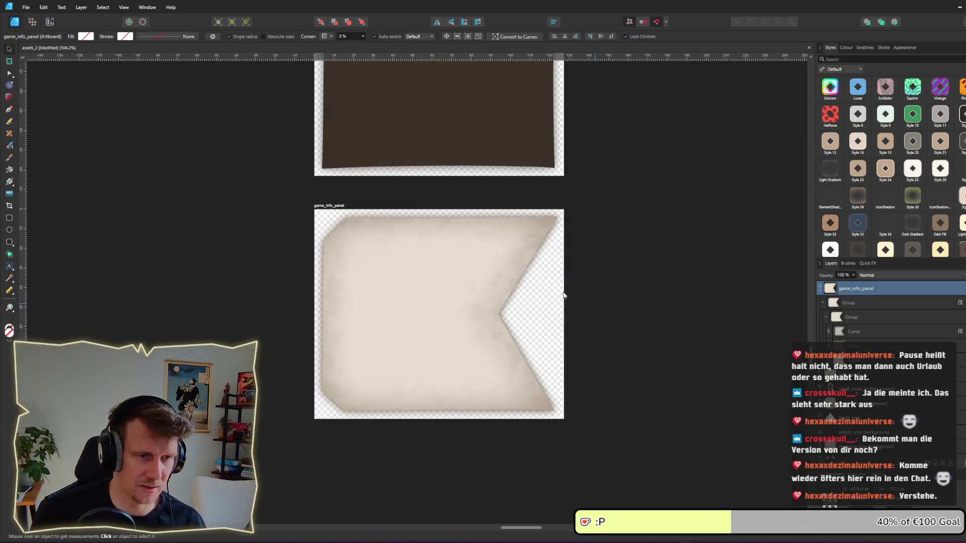
{"action": "left_click", "coordinate": [324, 177]}
{"action": "key", "text": "alt+Tab"}
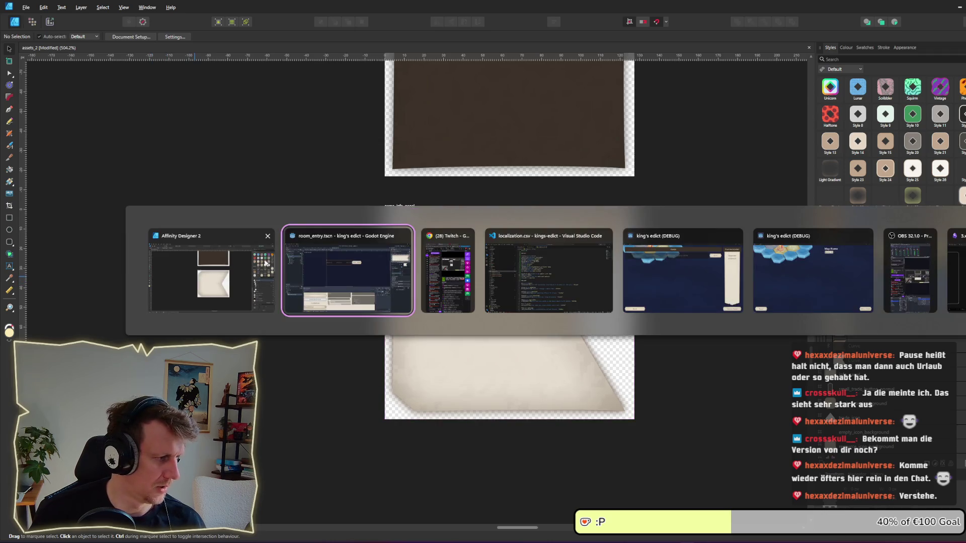
- Set the RoomEntry node's Theme Type Variation to GameEntryPanel
{"action": "left_click", "coordinate": [294, 260]}
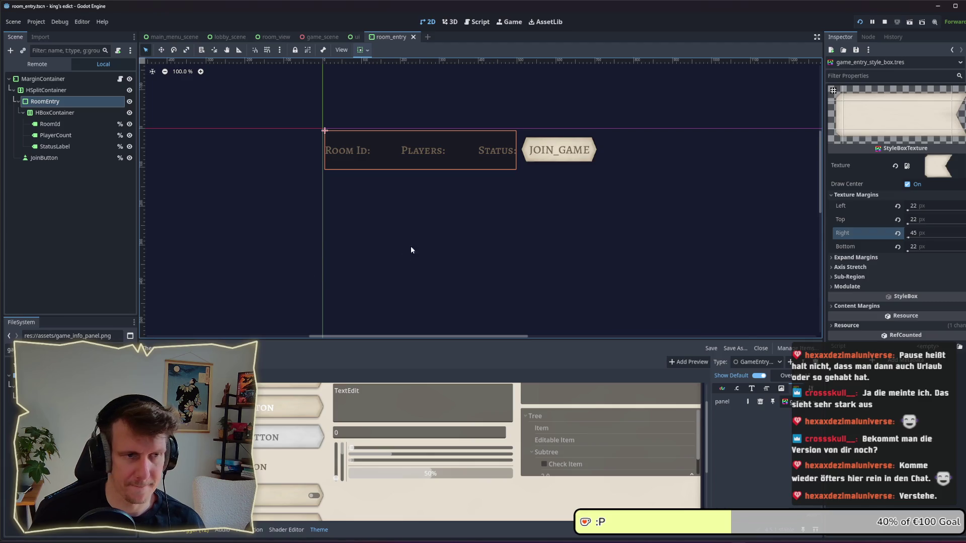
{"action": "left_click", "coordinate": [46, 111]}
{"action": "left_click", "coordinate": [45, 102]}
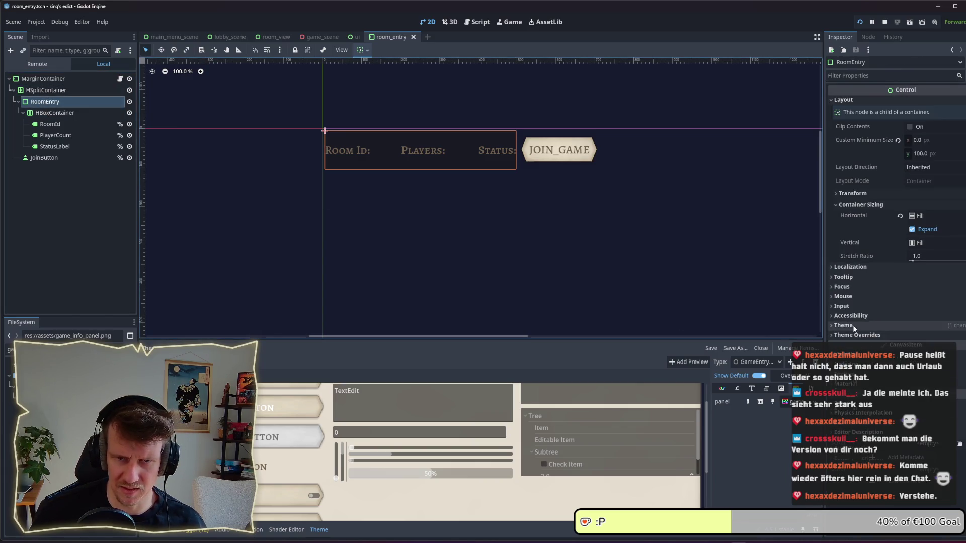
{"action": "left_click", "coordinate": [958, 350]}
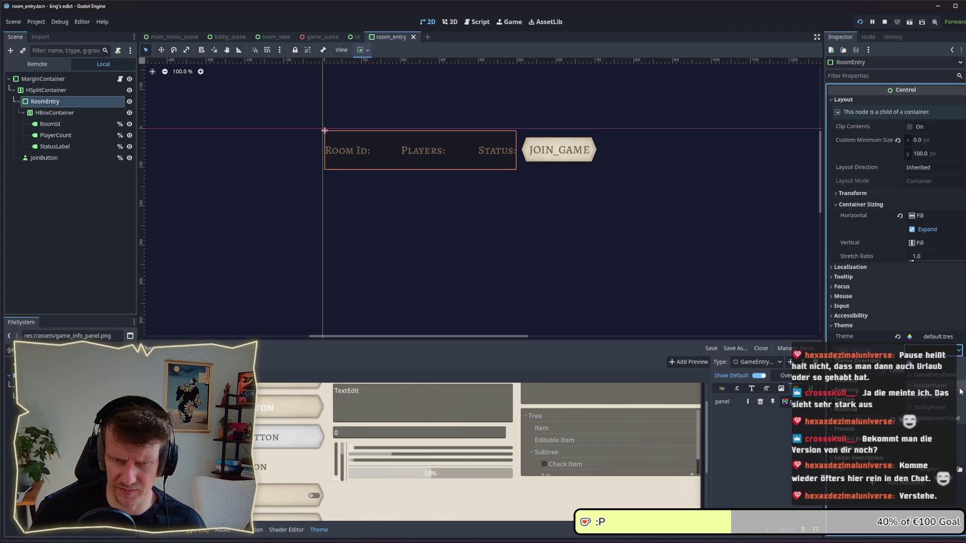
{"action": "left_click", "coordinate": [928, 375]}
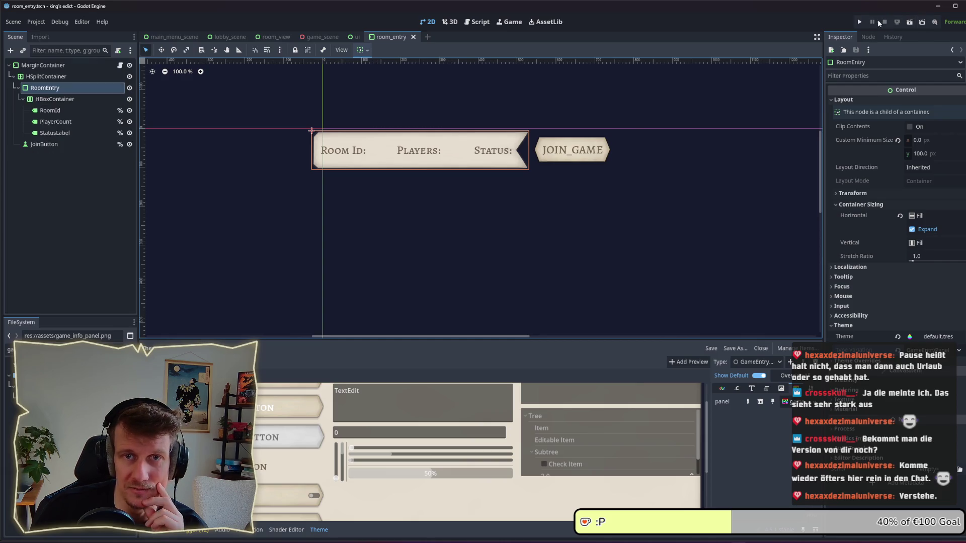
{"action": "left_click", "coordinate": [860, 22]}
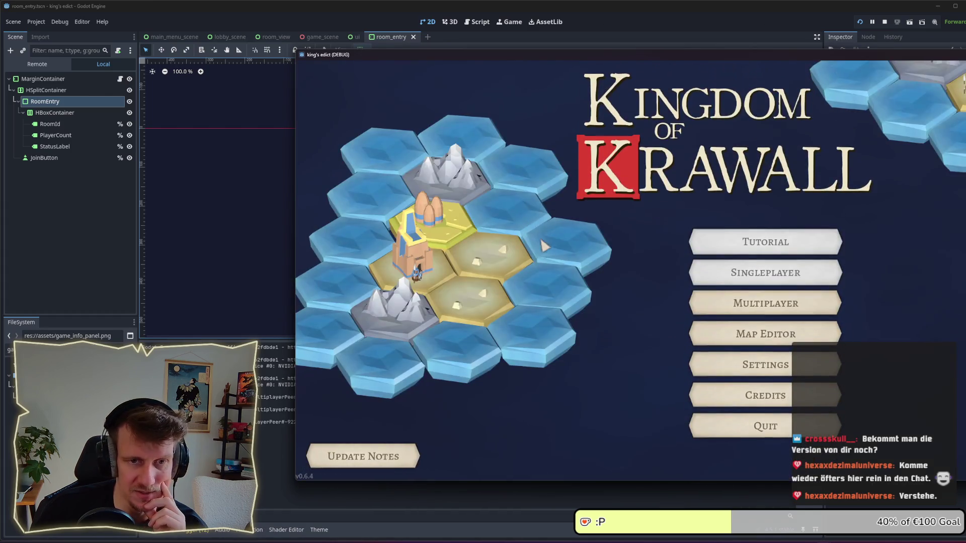
- Enter the Multiplayer lobby, create a game, and join the lobby from the second window
{"action": "left_click", "coordinate": [765, 304]}
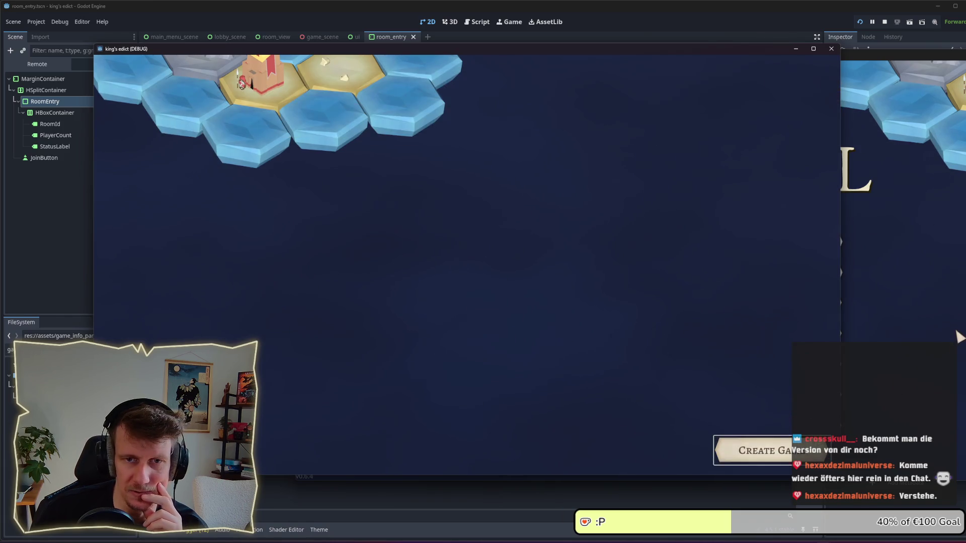
{"action": "left_click", "coordinate": [754, 450]}
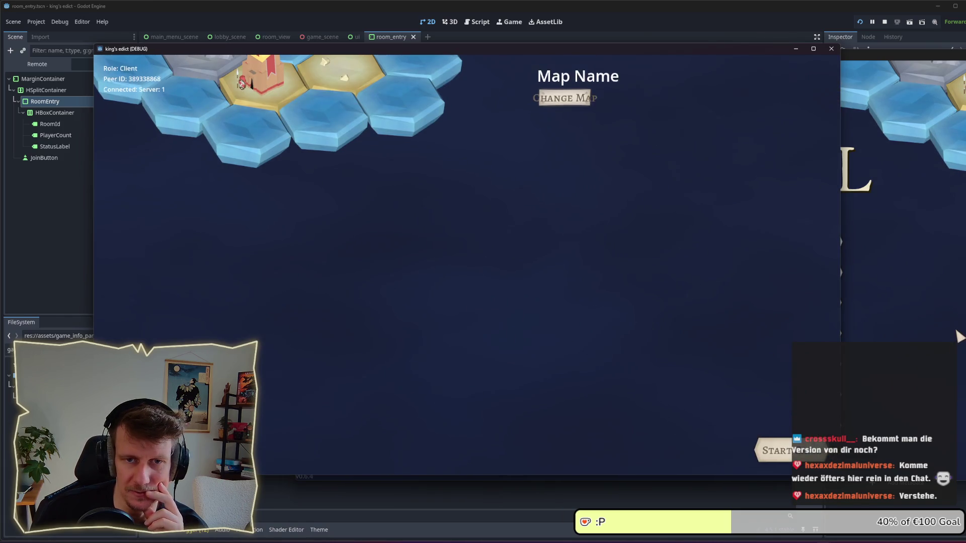
{"action": "left_click", "coordinate": [771, 301]}
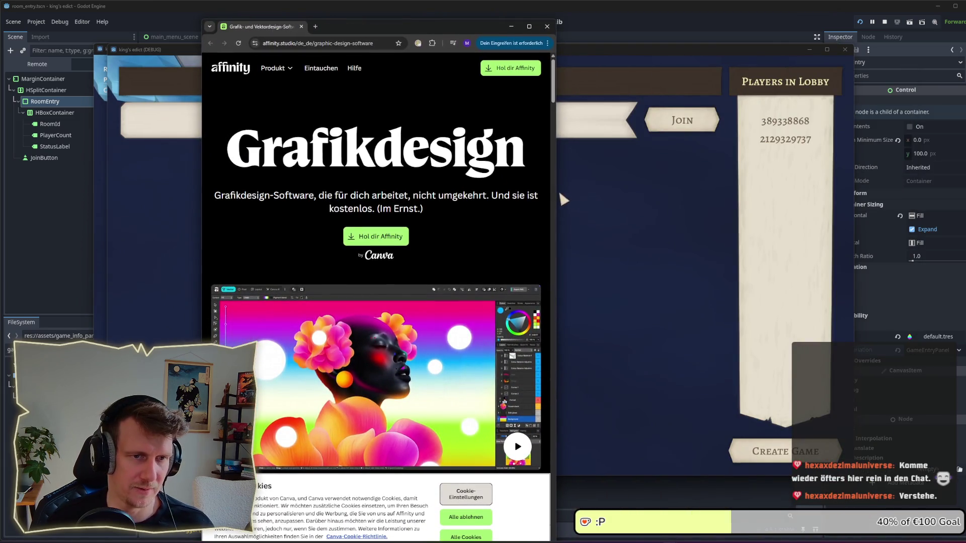
- Dismiss the cookie notice, check the Produkt menu, and go to the 'Hol dir Affinity' page
{"action": "scroll", "coordinate": [609, 479], "scroll_direction": "down", "scroll_amount": 2}
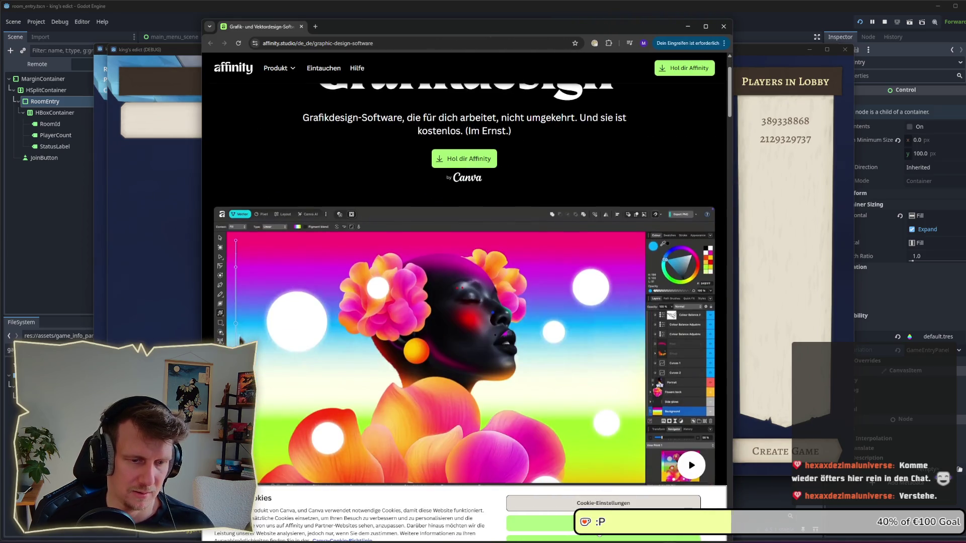
{"action": "left_click", "coordinate": [599, 523]}
{"action": "scroll", "coordinate": [542, 173], "scroll_direction": "up", "scroll_amount": 2}
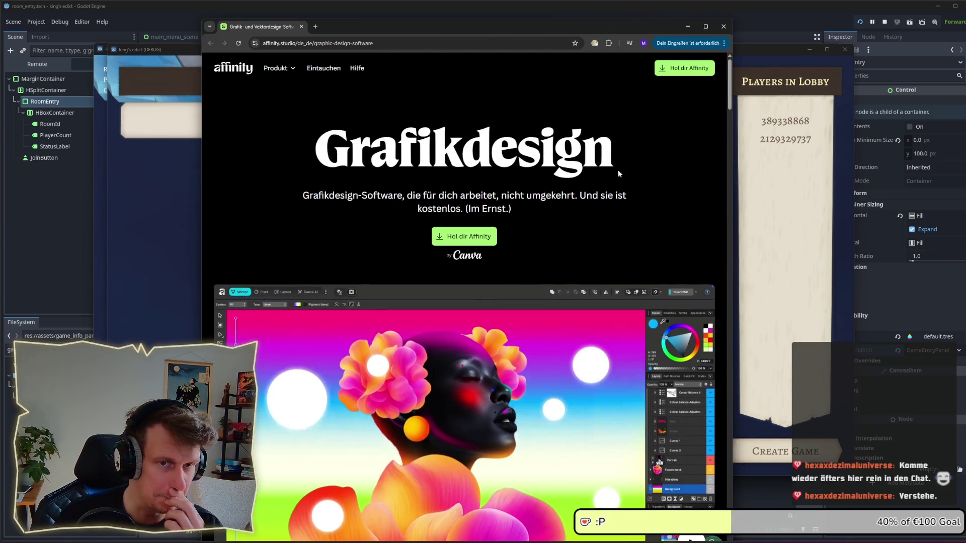
{"action": "left_click", "coordinate": [281, 69]}
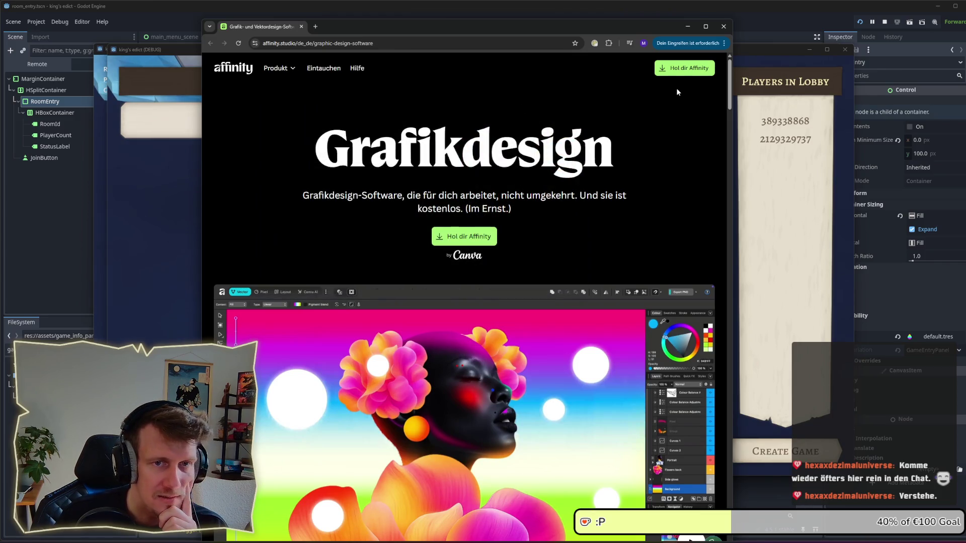
{"action": "left_click", "coordinate": [679, 71]}
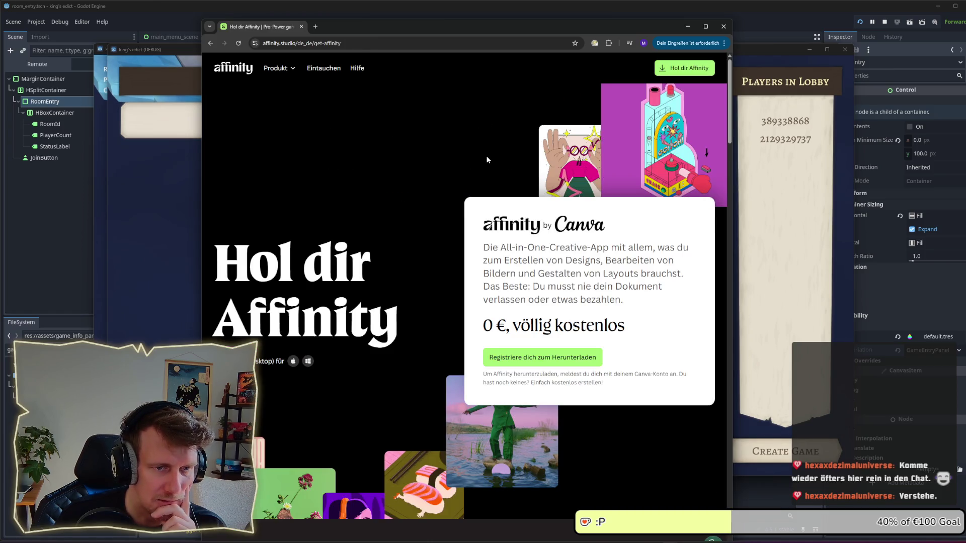
- Scroll through the get-affinity page's features and FAQ sections
{"action": "scroll", "coordinate": [472, 159], "scroll_direction": "down", "scroll_amount": 4}
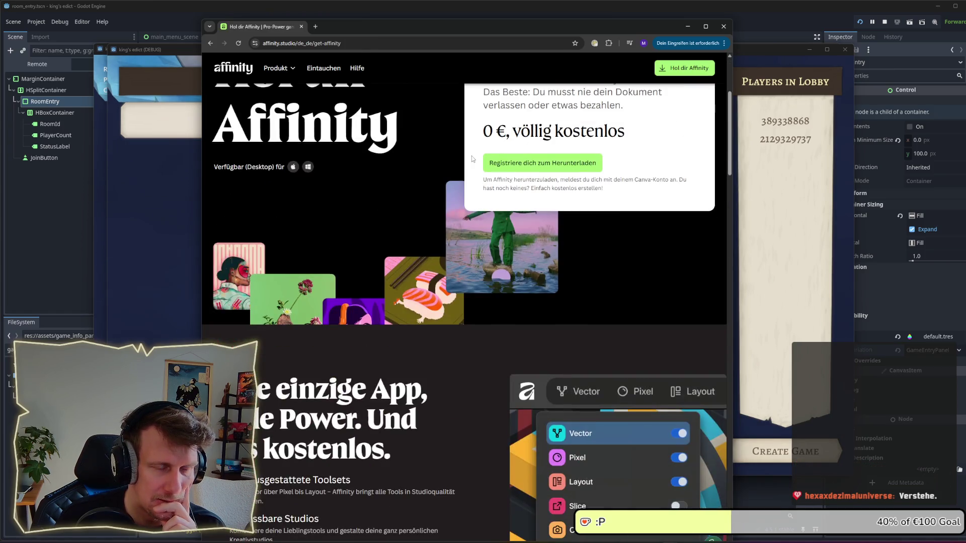
{"action": "scroll", "coordinate": [435, 242], "scroll_direction": "down", "scroll_amount": 3}
{"action": "scroll", "coordinate": [429, 241], "scroll_direction": "down", "scroll_amount": 7}
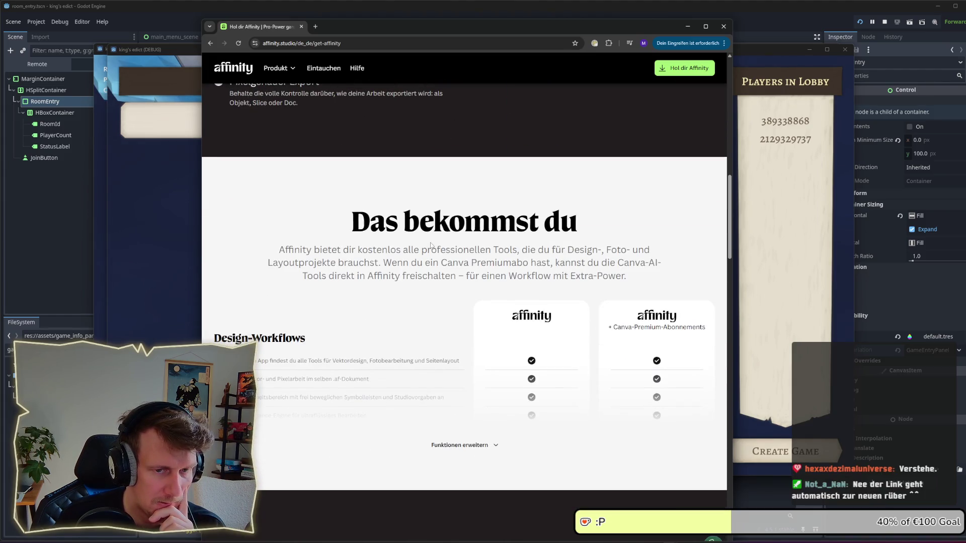
{"action": "scroll", "coordinate": [430, 245], "scroll_direction": "down", "scroll_amount": 8}
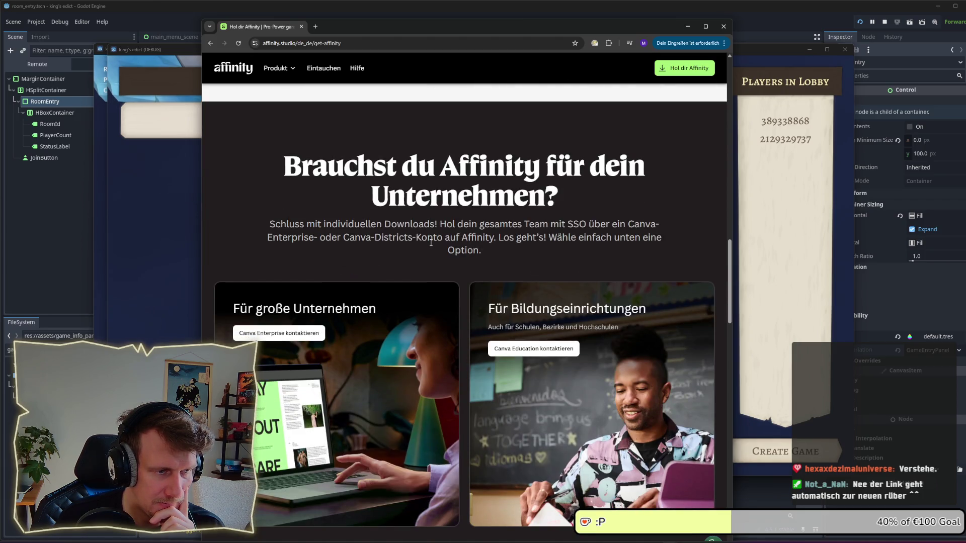
{"action": "scroll", "coordinate": [430, 243], "scroll_direction": "down", "scroll_amount": 9}
{"action": "scroll", "coordinate": [431, 245], "scroll_direction": "down", "scroll_amount": 3}
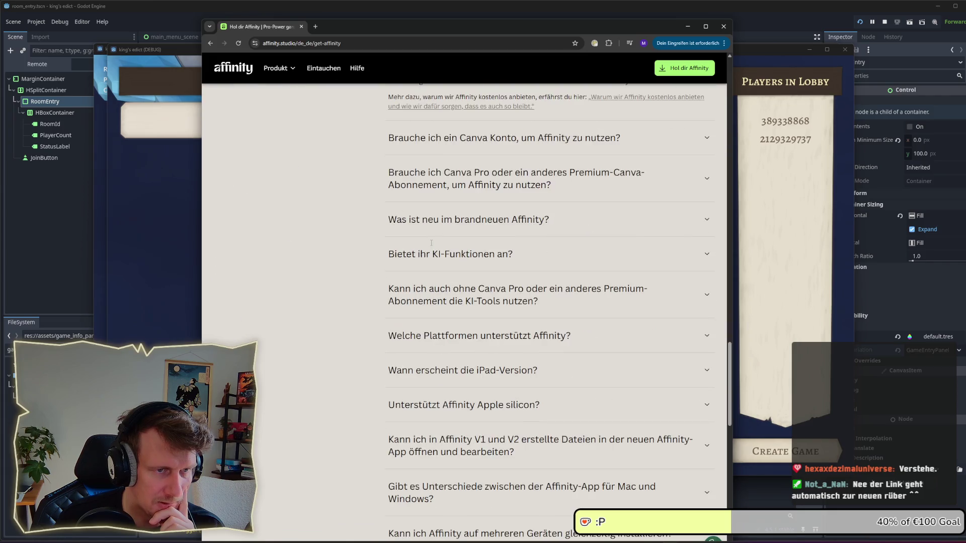
{"action": "scroll", "coordinate": [431, 246], "scroll_direction": "up", "scroll_amount": 3}
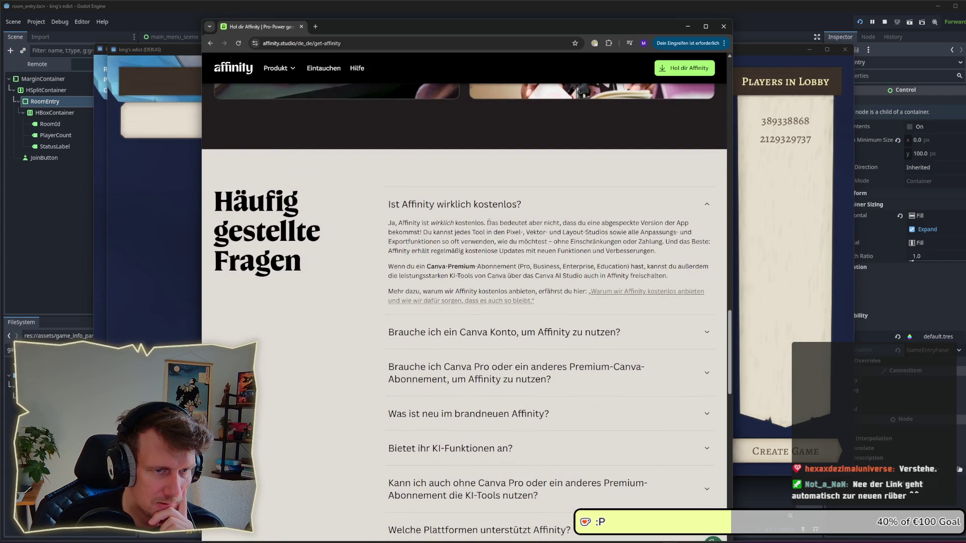
{"action": "scroll", "coordinate": [489, 246], "scroll_direction": "down", "scroll_amount": 11}
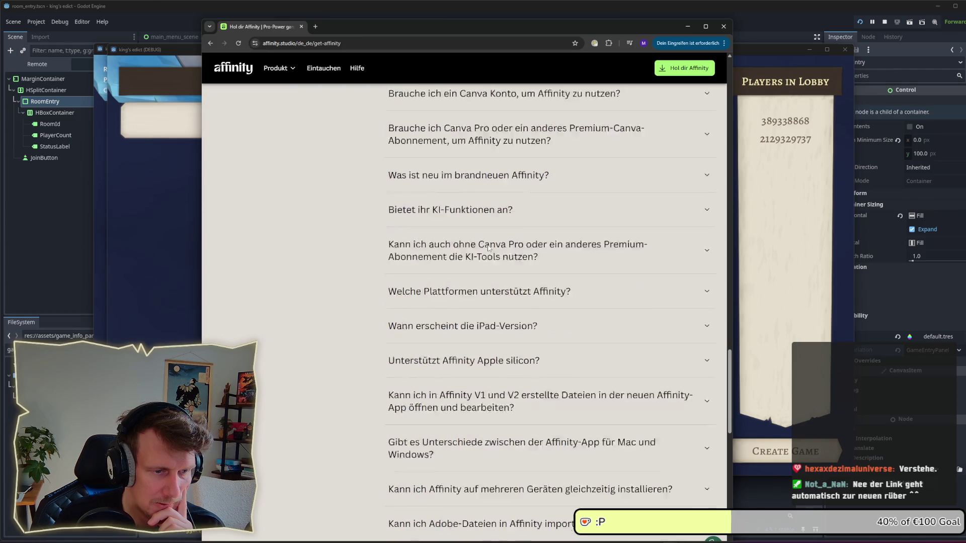
{"action": "left_click_drag", "start_coordinate": [730, 463], "coordinate": [729, 151]}
- Search 'affinity designer 2' and open the store.serif.com Designer 2 Windows updates result
{"action": "left_click", "coordinate": [354, 43]}
{"action": "type", "text": "affi"}
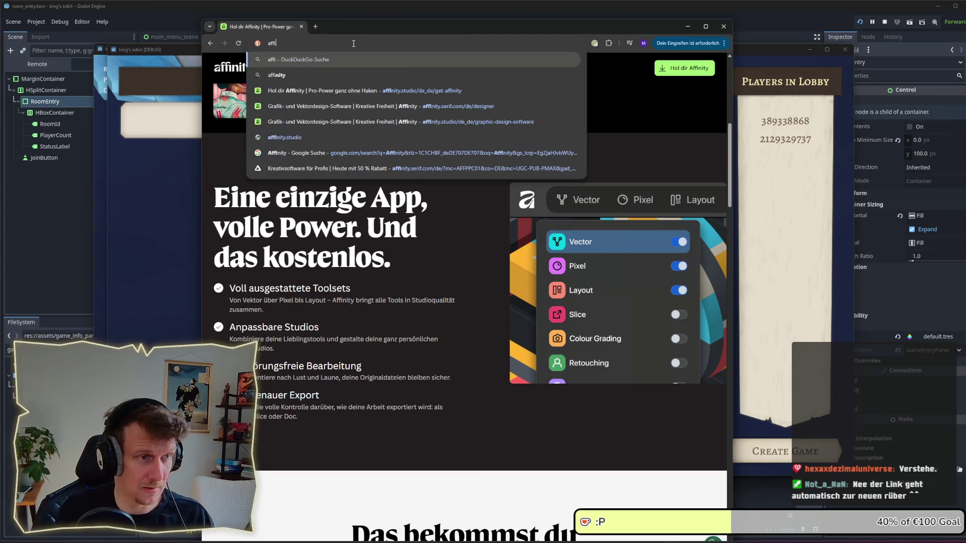
{"action": "type", "text": "nity d"}
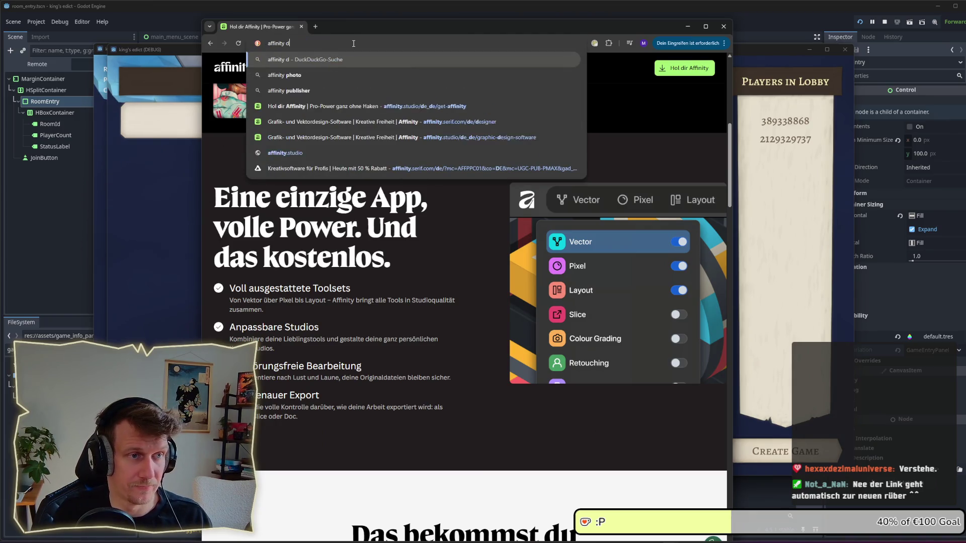
{"action": "type", "text": "esigner 2"}
{"action": "key", "text": "Return"}
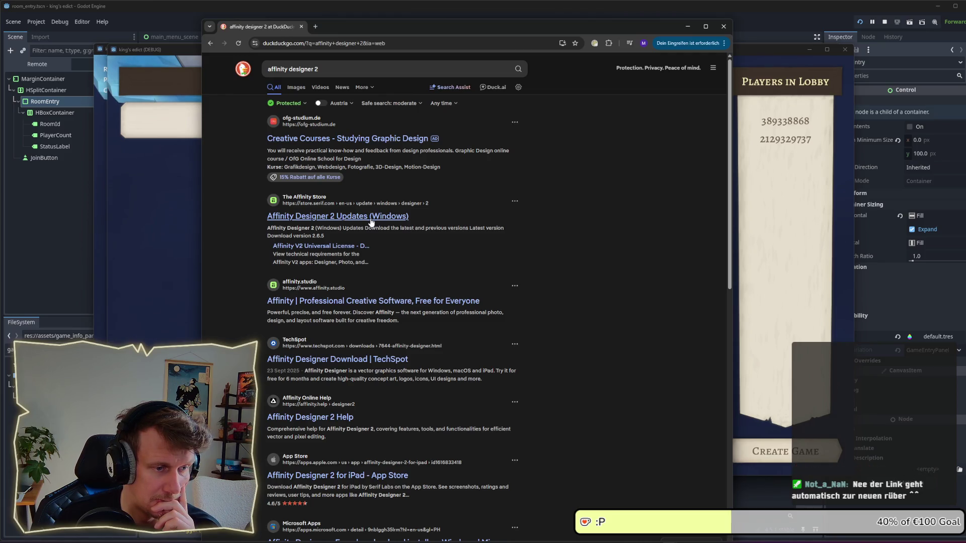
{"action": "left_click", "coordinate": [370, 222]}
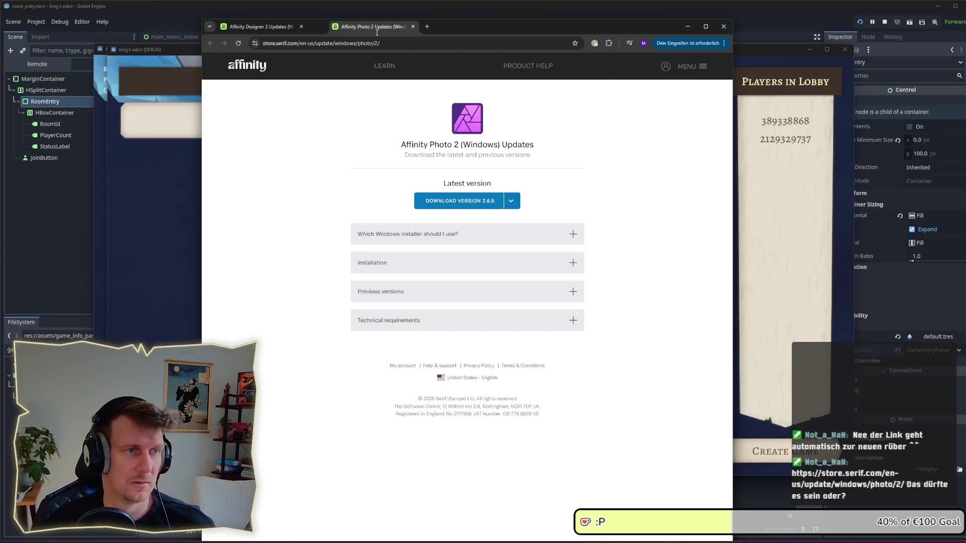
- Compare with the Affinity Photo 2 updates tab, then select the Designer 2 page address
{"action": "left_click", "coordinate": [292, 28]}
{"action": "left_click", "coordinate": [352, 27]}
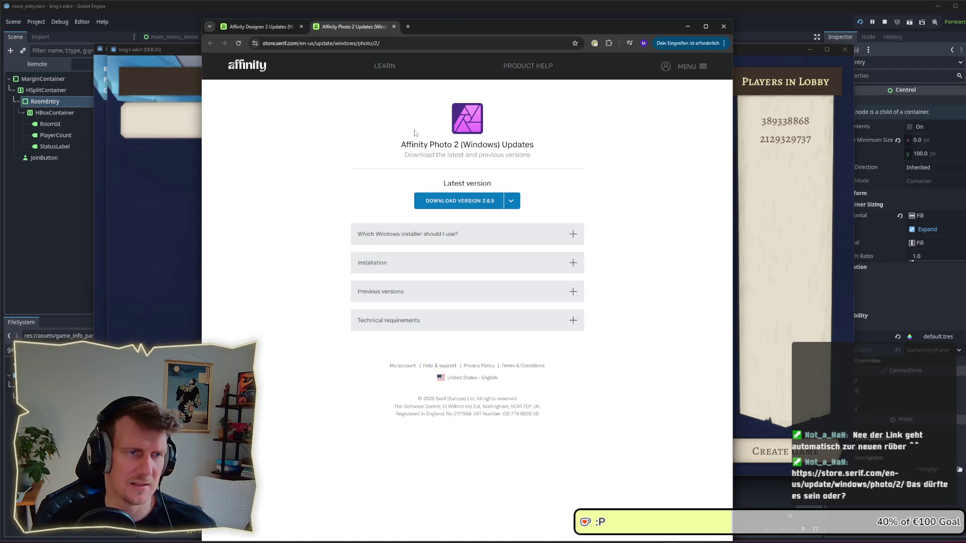
{"action": "left_click", "coordinate": [276, 29]}
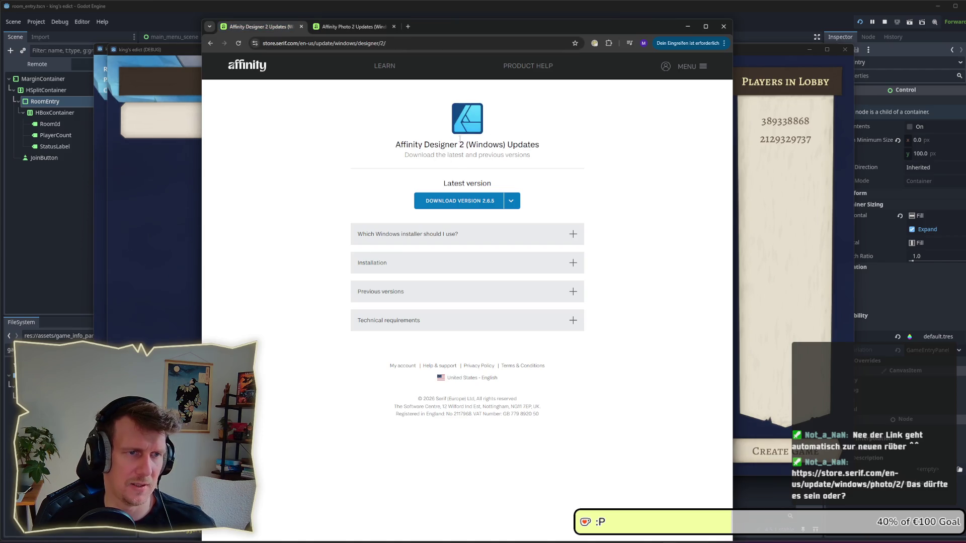
{"action": "left_click_drag", "start_coordinate": [467, 145], "coordinate": [395, 145]}
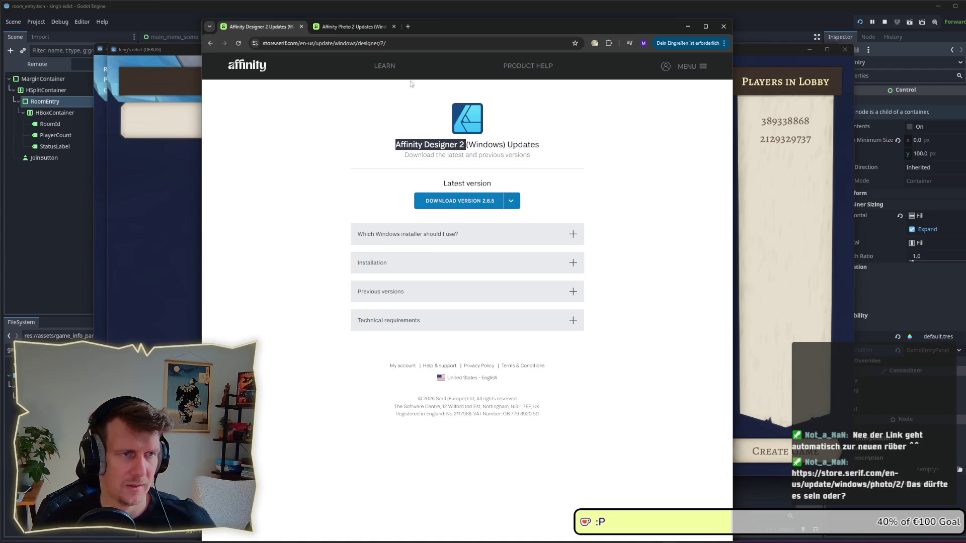
{"action": "left_click", "coordinate": [373, 45]}
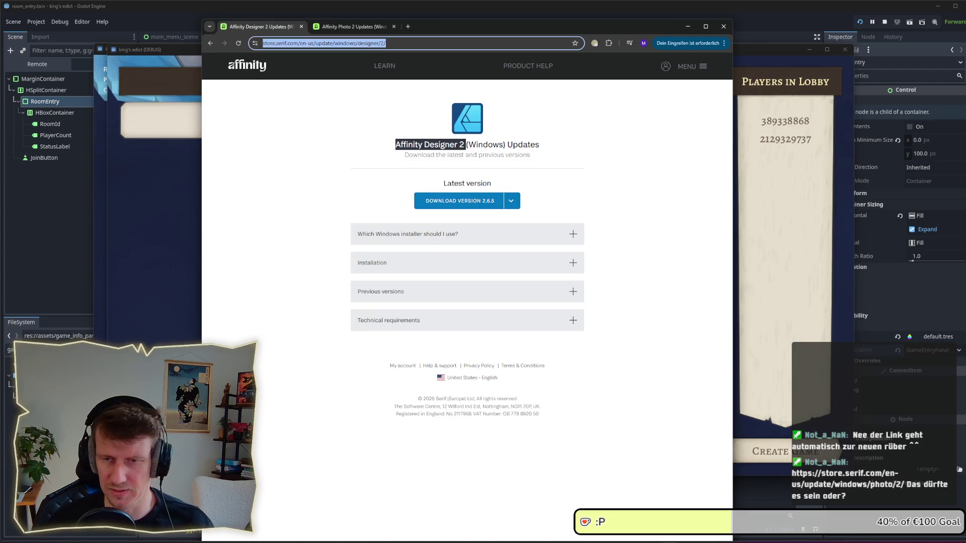
{"action": "key", "text": "alt+Tab"}
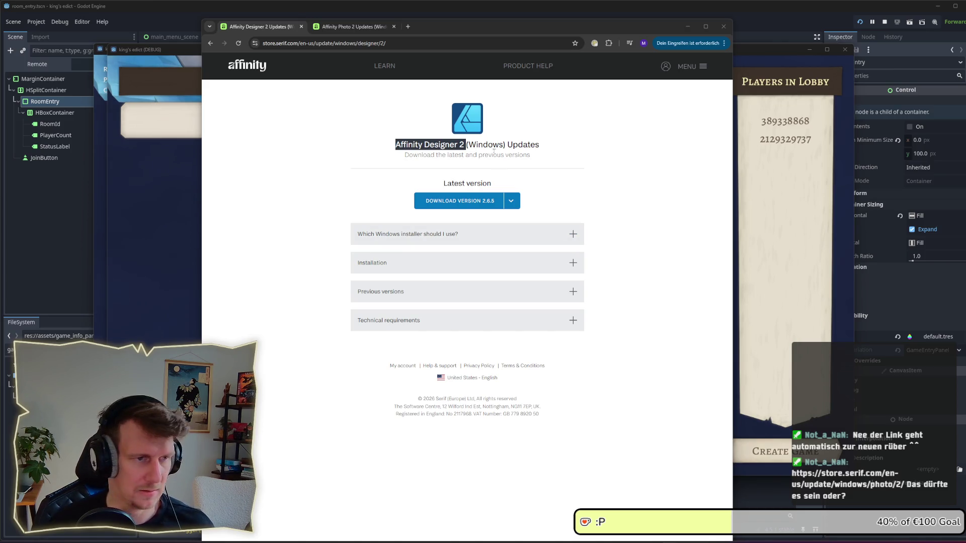
- Close the browser and select the chevron banner group on game_info_panel in Affinity
{"action": "left_click", "coordinate": [721, 27]}
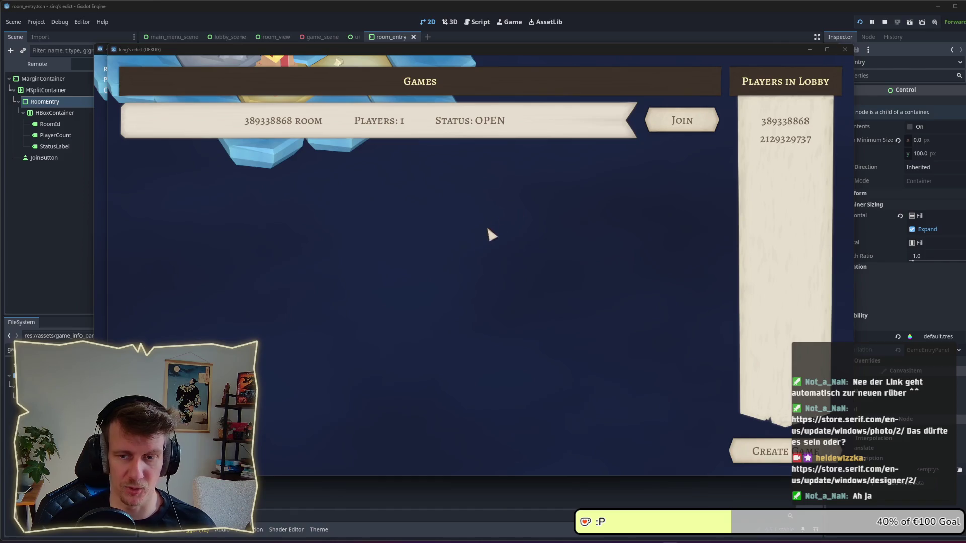
{"action": "left_click", "coordinate": [69, 230]}
{"action": "key", "text": "alt+Tab"}
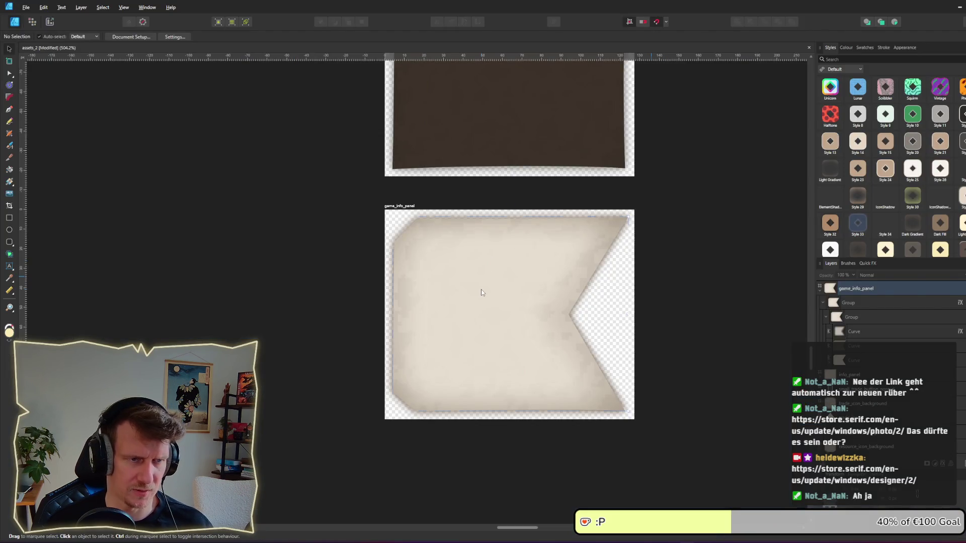
{"action": "left_click", "coordinate": [481, 289]}
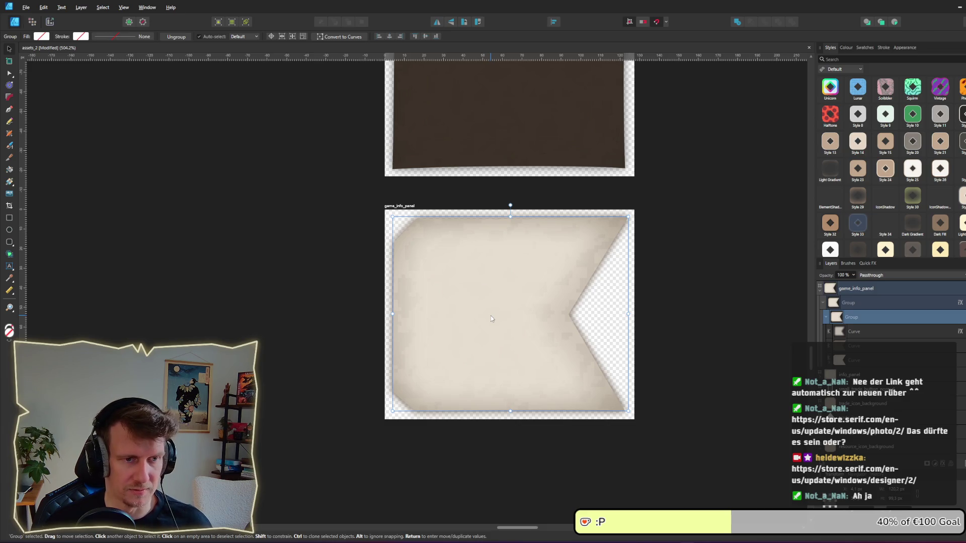
- Compare against the running game's lobby window, then return to Affinity Designer
{"action": "key", "text": "alt+Tab"}
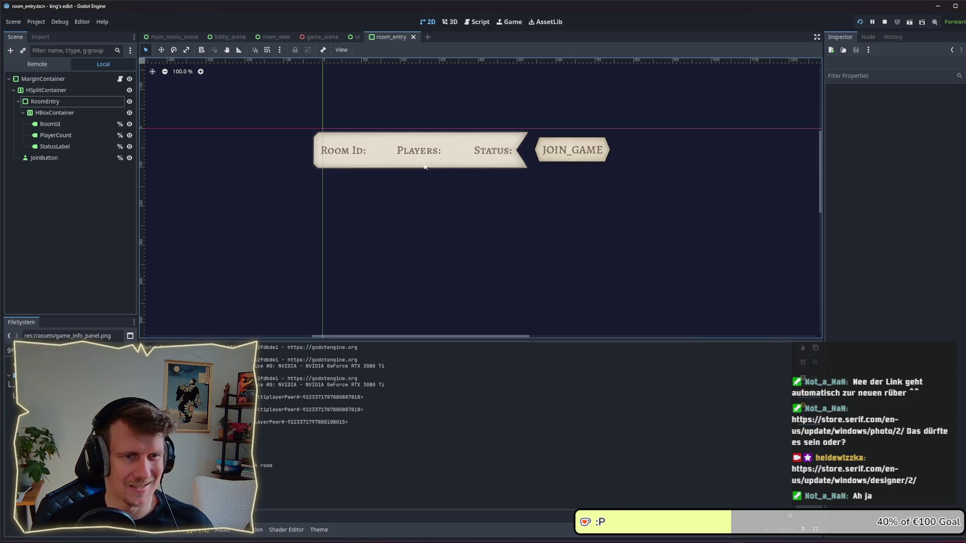
{"action": "key", "text": "alt+Tab"}
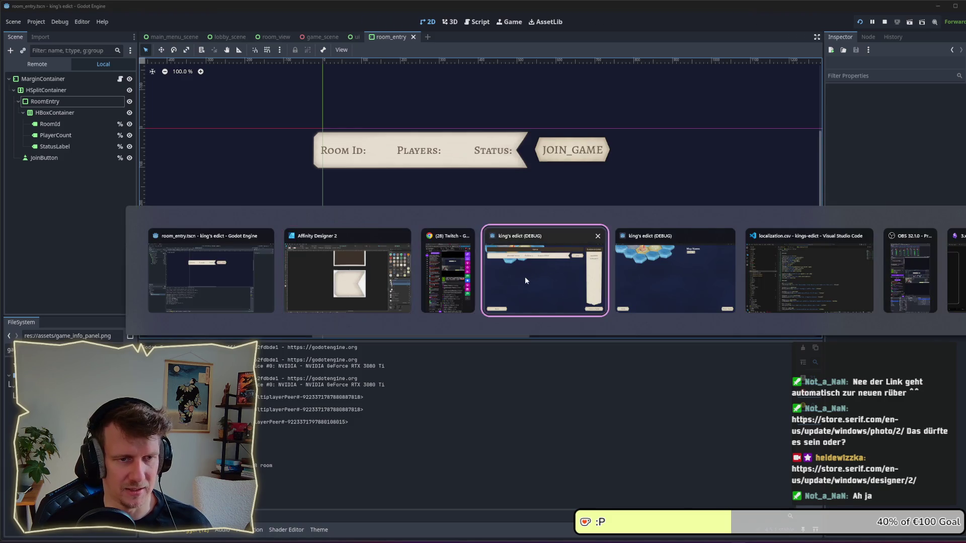
{"action": "left_click", "coordinate": [524, 277]}
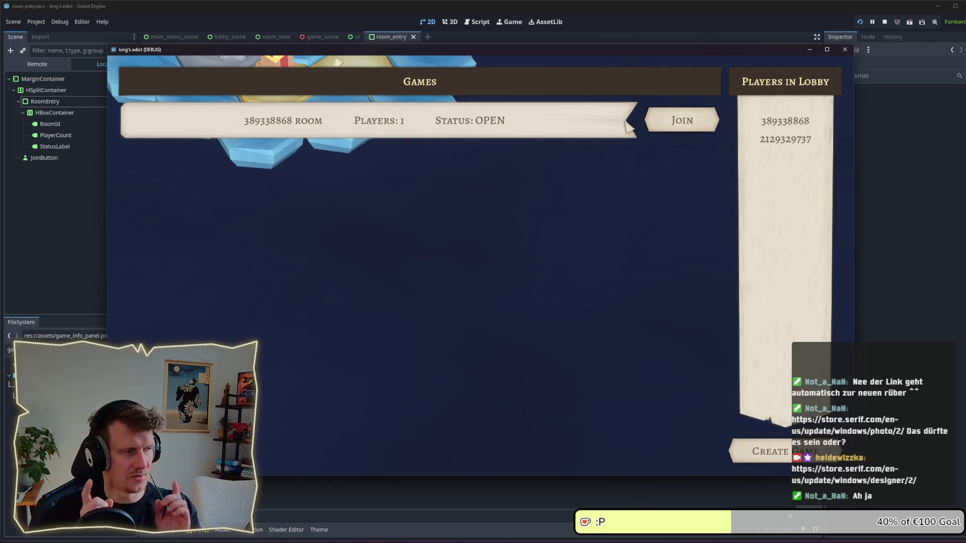
{"action": "key", "text": "alt+Tab"}
{"action": "key", "text": "alt+Tab"}
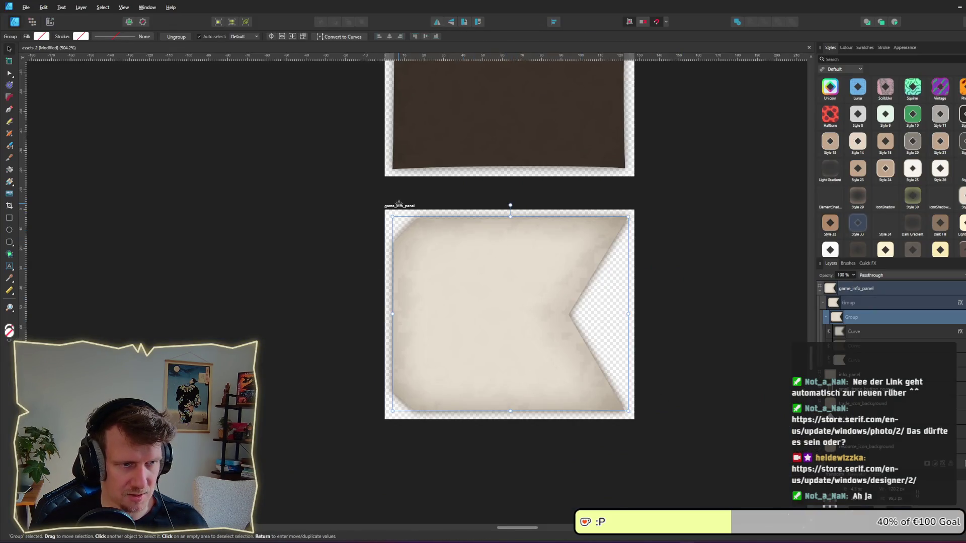
- Select the game_info_panel artboard, read its 127.2 px W value, and switch to the King's Edict window
{"action": "left_click", "coordinate": [399, 206]}
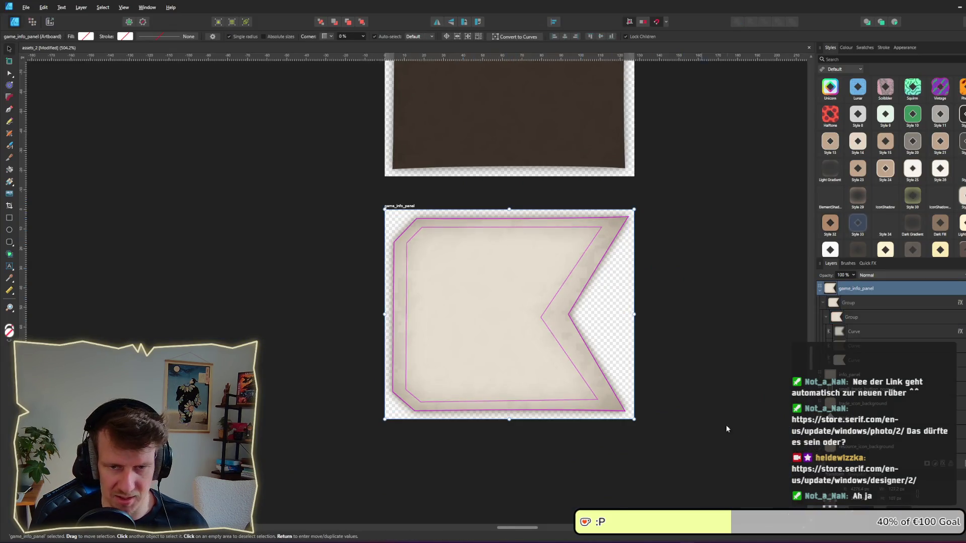
{"action": "left_click", "coordinate": [897, 489]}
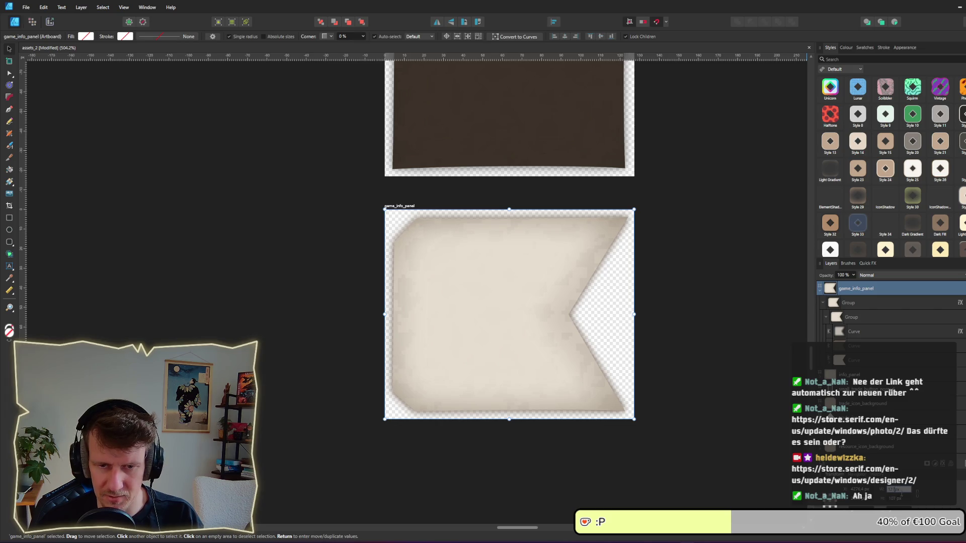
{"action": "key", "text": "alt+Tab"}
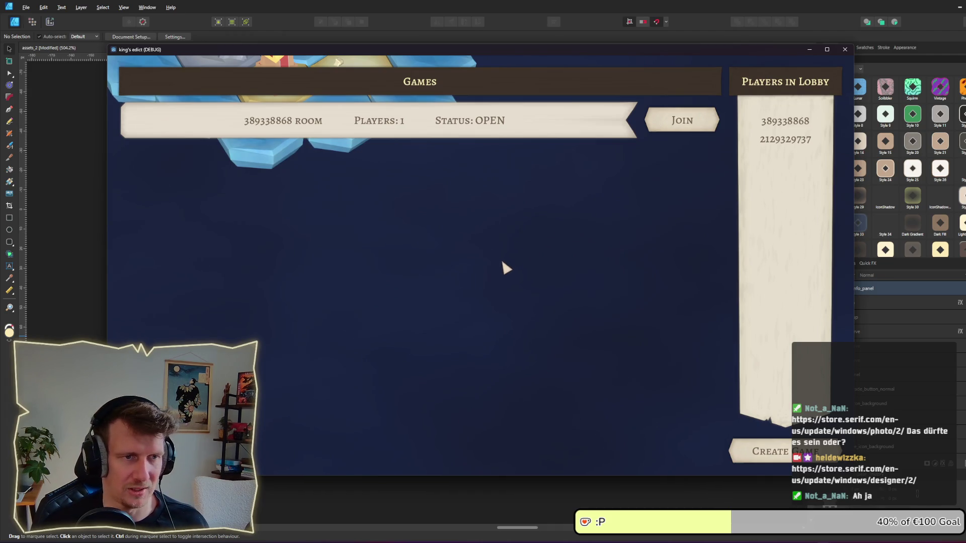
- Switch from Godot back to Affinity Designer and zoom out around the game_info_panel artboard
{"action": "key", "text": "alt+Tab"}
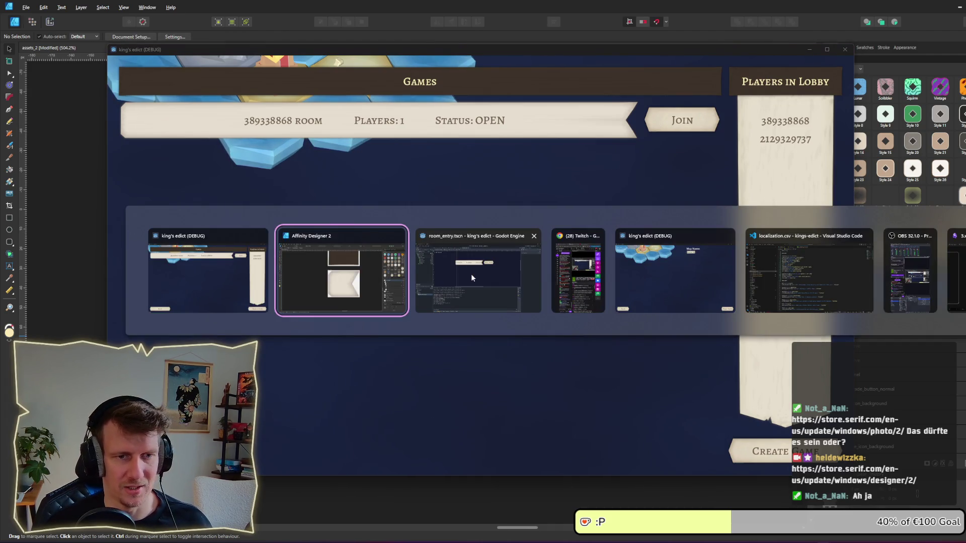
{"action": "key", "text": "Tab"}
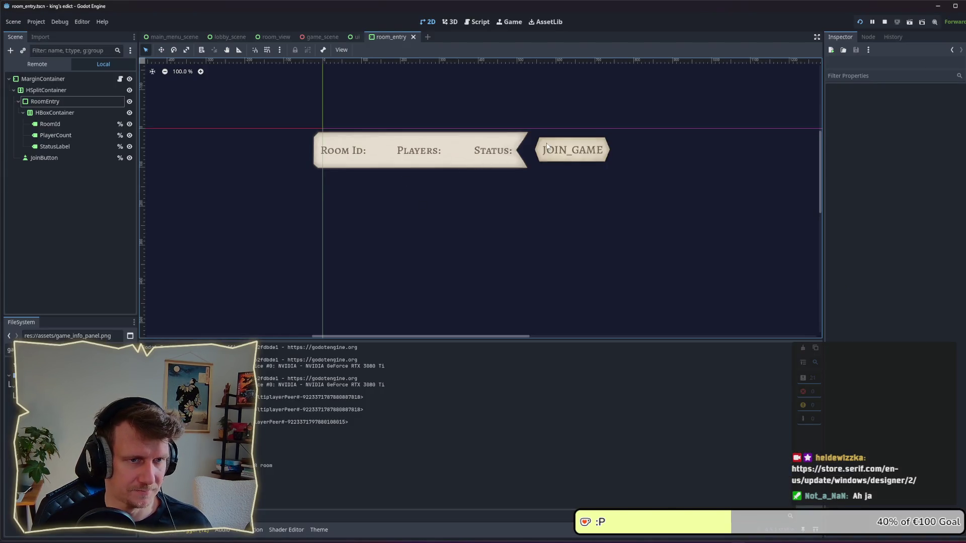
{"action": "scroll", "coordinate": [538, 171], "scroll_direction": "up", "scroll_amount": 1}
{"action": "key", "text": "alt+Tab"}
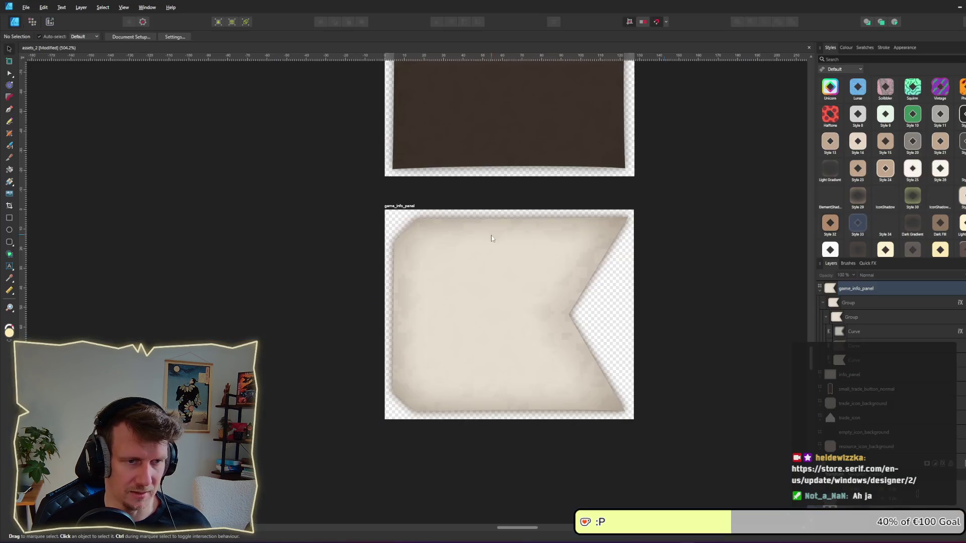
{"action": "scroll", "coordinate": [490, 237], "scroll_direction": "down", "scroll_amount": 2}
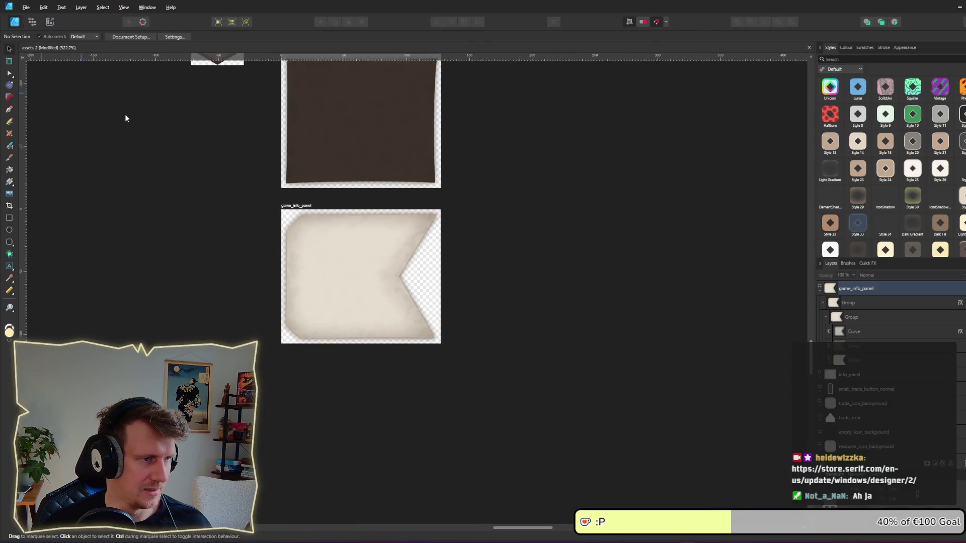
- Select the inner parchment curve layer and shrink it inward from a corner handle
{"action": "scroll", "coordinate": [358, 298], "scroll_direction": "up", "scroll_amount": 3}
{"action": "left_click", "coordinate": [325, 268]}
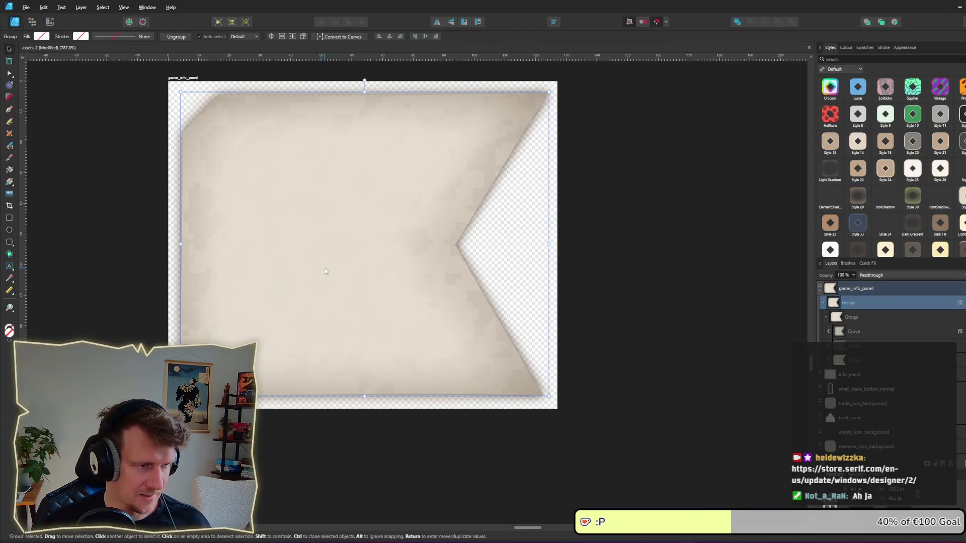
{"action": "left_click", "coordinate": [849, 330]}
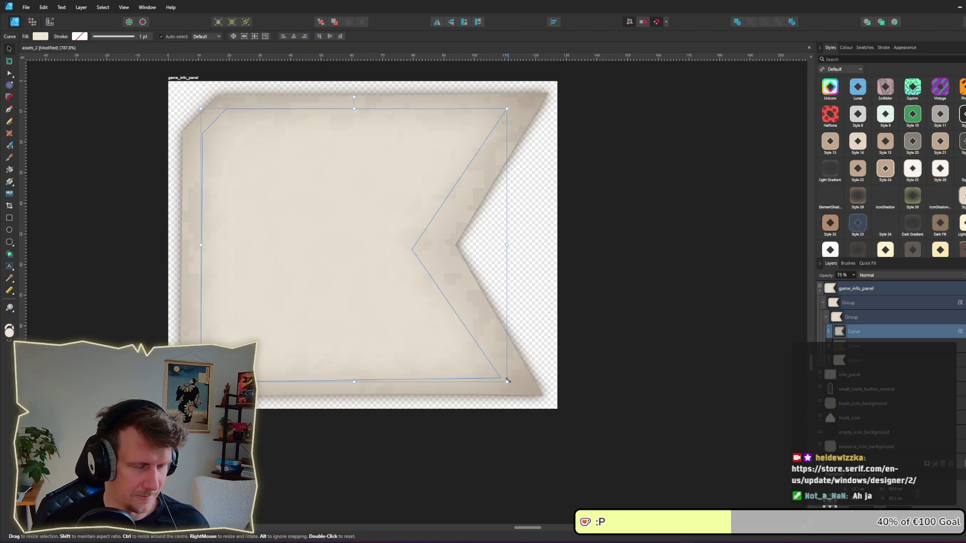
{"action": "left_click_drag", "start_coordinate": [507, 382], "coordinate": [480, 366]}
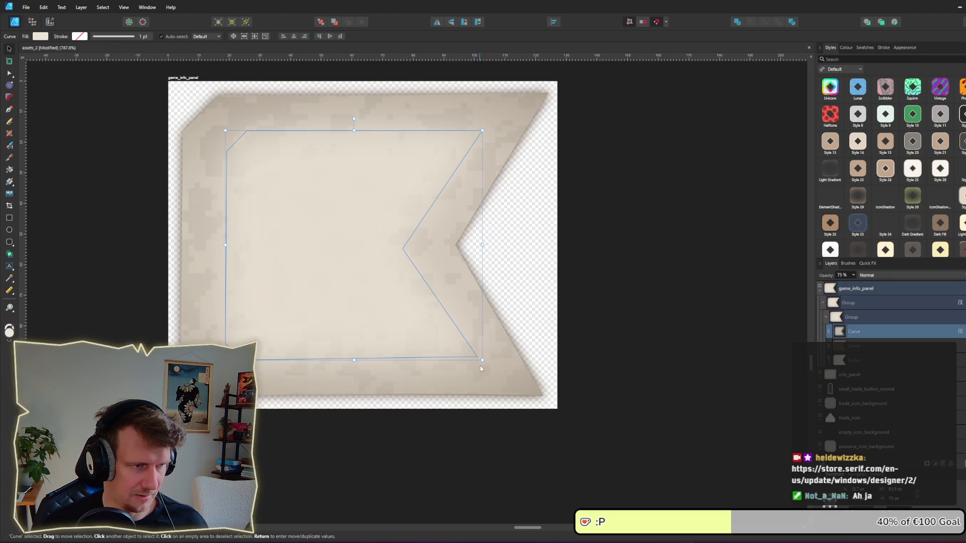
{"action": "left_click", "coordinate": [500, 313]}
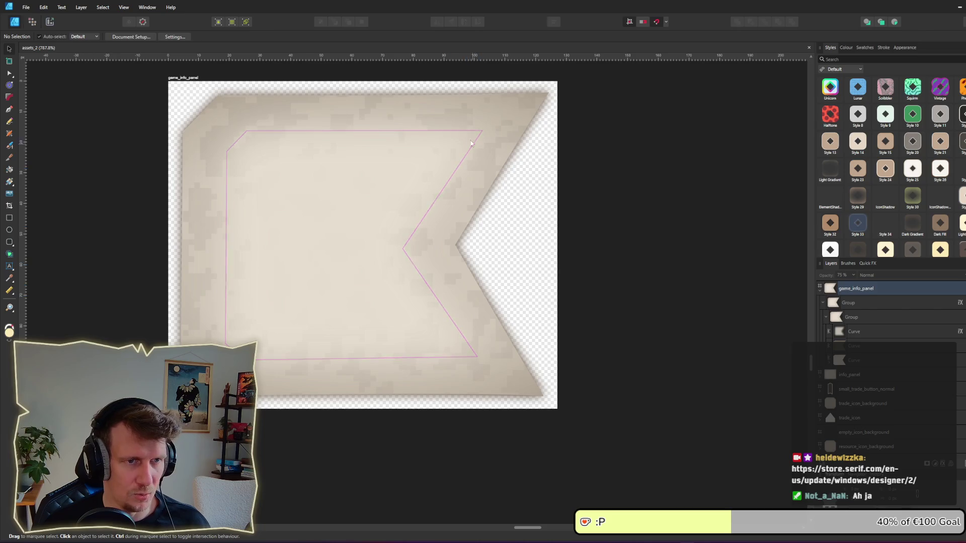
{"action": "scroll", "coordinate": [483, 242], "scroll_direction": "down", "scroll_amount": 10}
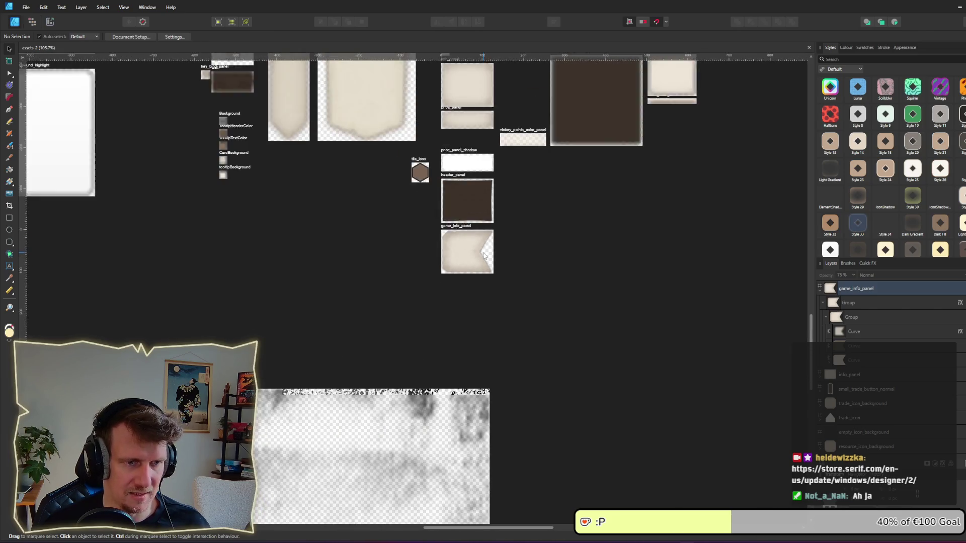
{"action": "scroll", "coordinate": [484, 253], "scroll_direction": "up", "scroll_amount": 8}
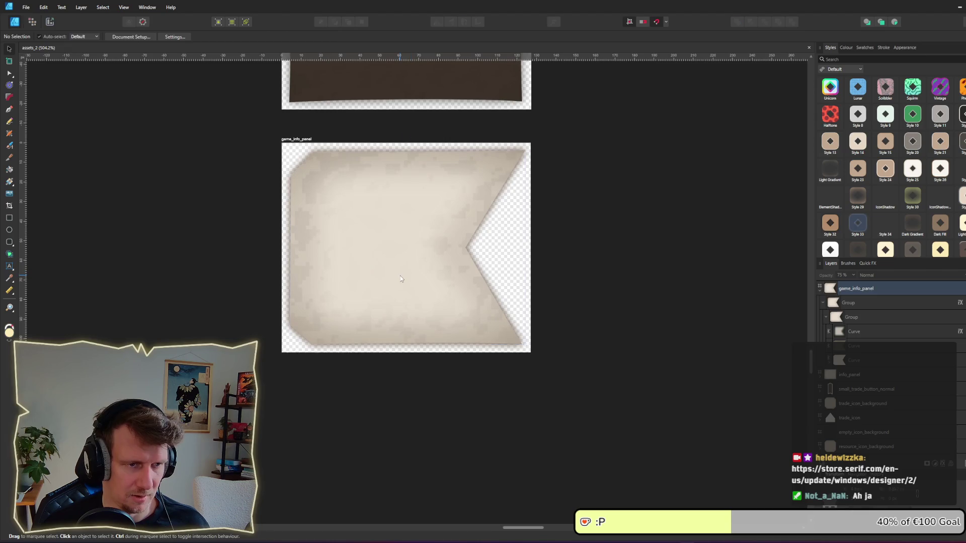
- Fine-tune the inner curve's size around its centre and bring up its Gaussian Blur effect
{"action": "left_click", "coordinate": [415, 286]}
{"action": "left_click", "coordinate": [854, 332]}
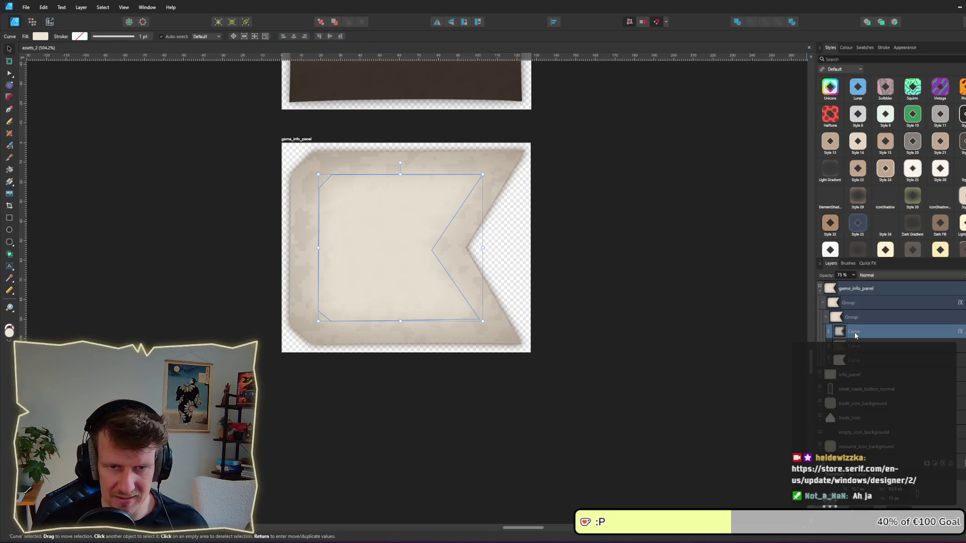
{"action": "left_click_drag", "start_coordinate": [855, 335], "coordinate": [856, 319]}
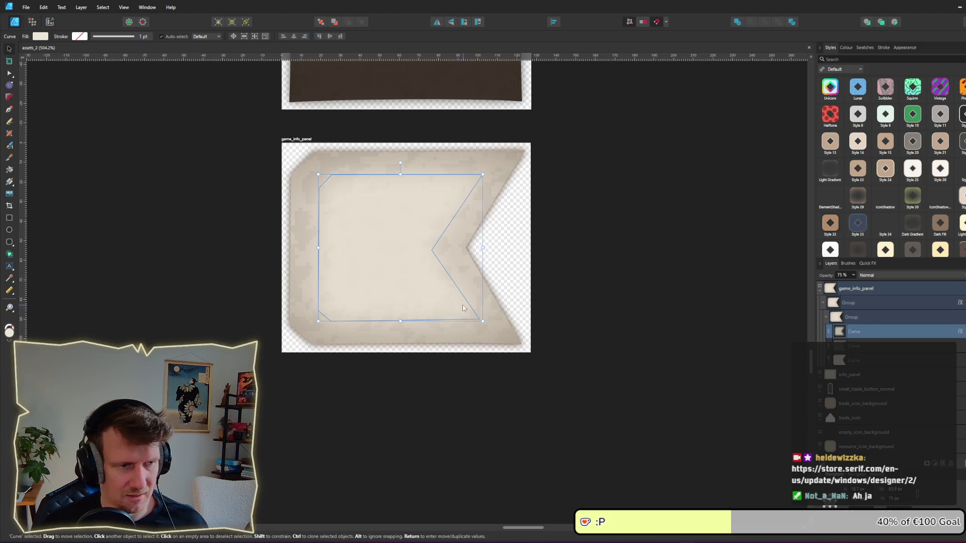
{"action": "mouse_move", "coordinate": [483, 319]}
{"action": "left_mouse_down"}
{"action": "mouse_move", "coordinate": [519, 348]}
{"action": "mouse_move", "coordinate": [484, 315]}
{"action": "mouse_move", "coordinate": [508, 338]}
{"action": "mouse_move", "coordinate": [490, 328]}
{"action": "left_mouse_up"}
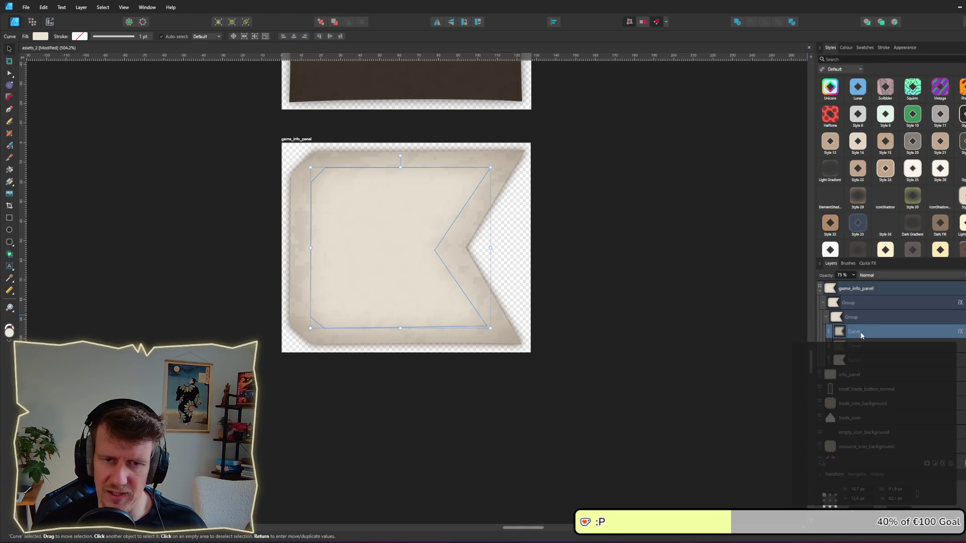
{"action": "left_click_drag", "start_coordinate": [860, 331], "coordinate": [858, 369]}
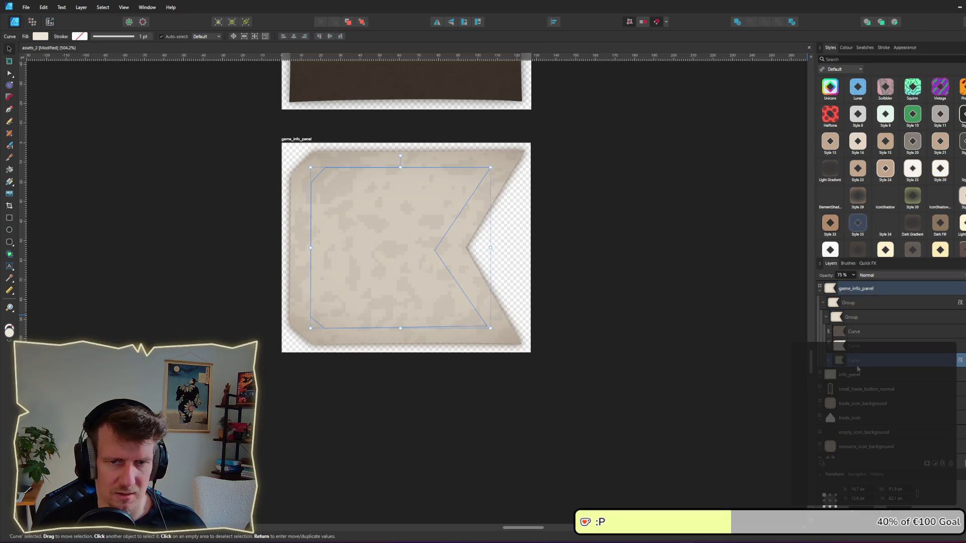
{"action": "key", "text": "ctrl+z"}
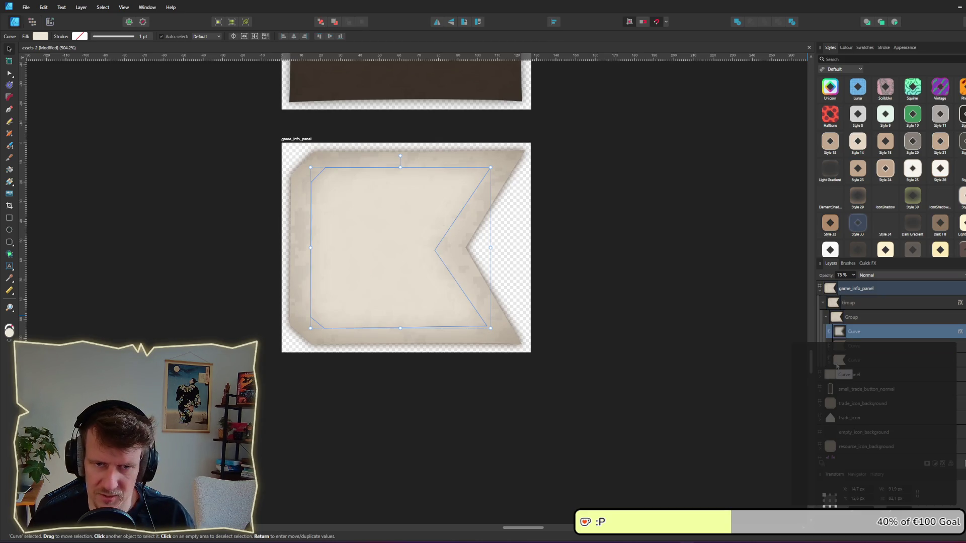
{"action": "mouse_move", "coordinate": [838, 366]}
{"action": "left_mouse_down"}
{"action": "mouse_move", "coordinate": [847, 356]}
{"action": "mouse_move", "coordinate": [852, 368]}
{"action": "mouse_move", "coordinate": [850, 331]}
{"action": "left_mouse_up"}
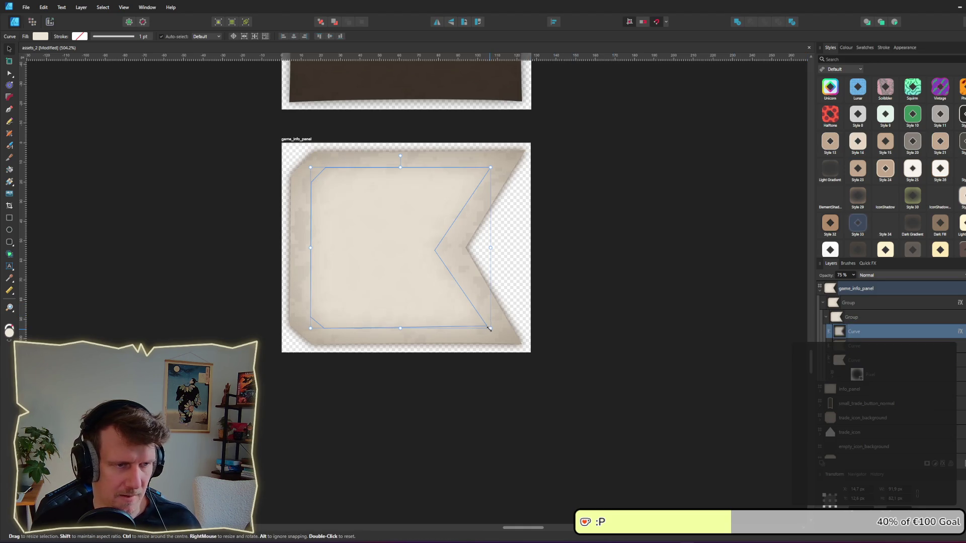
{"action": "left_click_drag", "start_coordinate": [490, 329], "coordinate": [484, 323]}
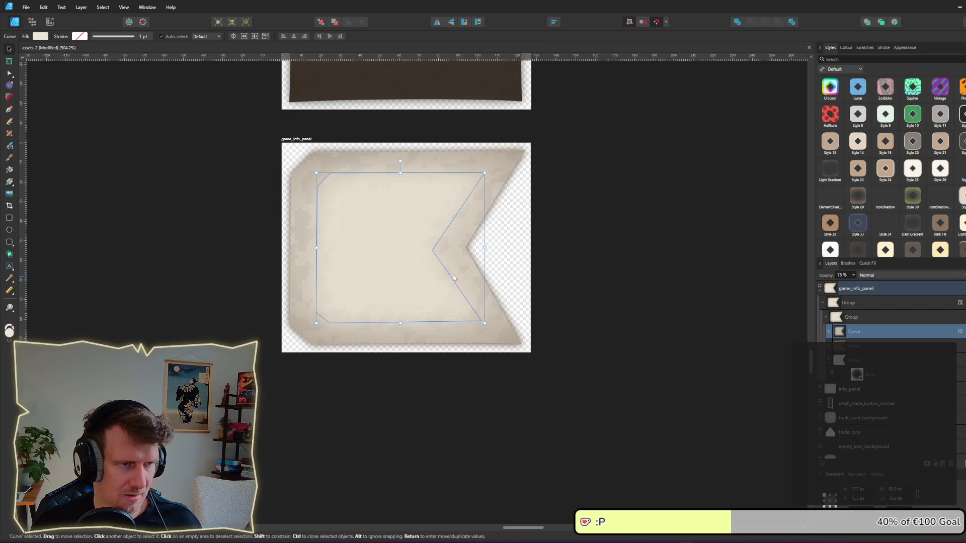
{"action": "left_click", "coordinate": [960, 331]}
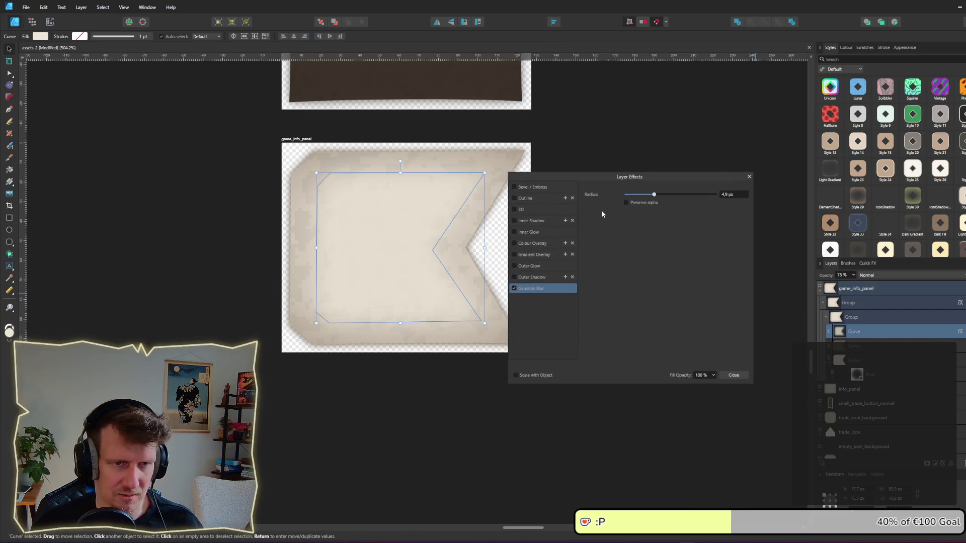
- Lower the inner shape's Gaussian Blur radius to about 4 px and close Layer Effects
{"action": "left_click_drag", "start_coordinate": [656, 196], "coordinate": [647, 196]}
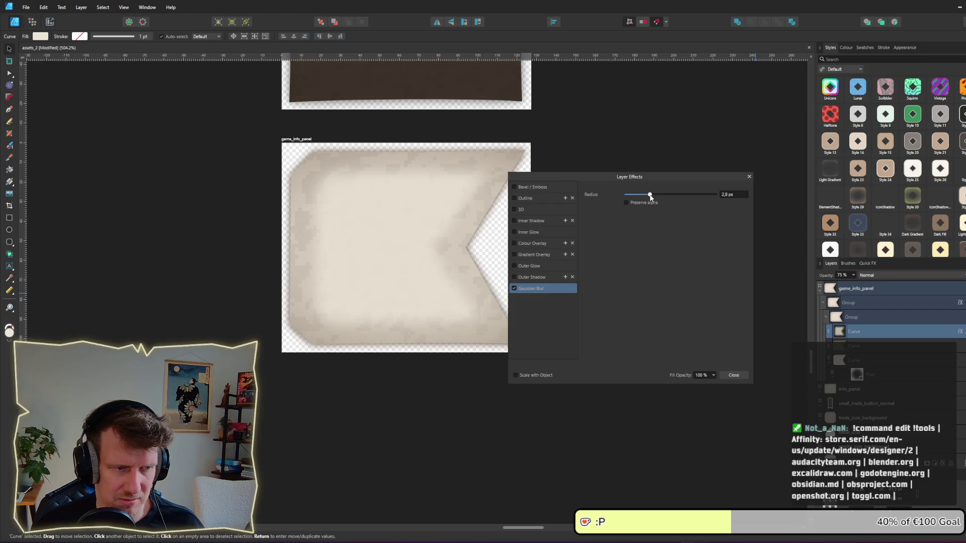
{"action": "left_click_drag", "start_coordinate": [651, 197], "coordinate": [653, 197]}
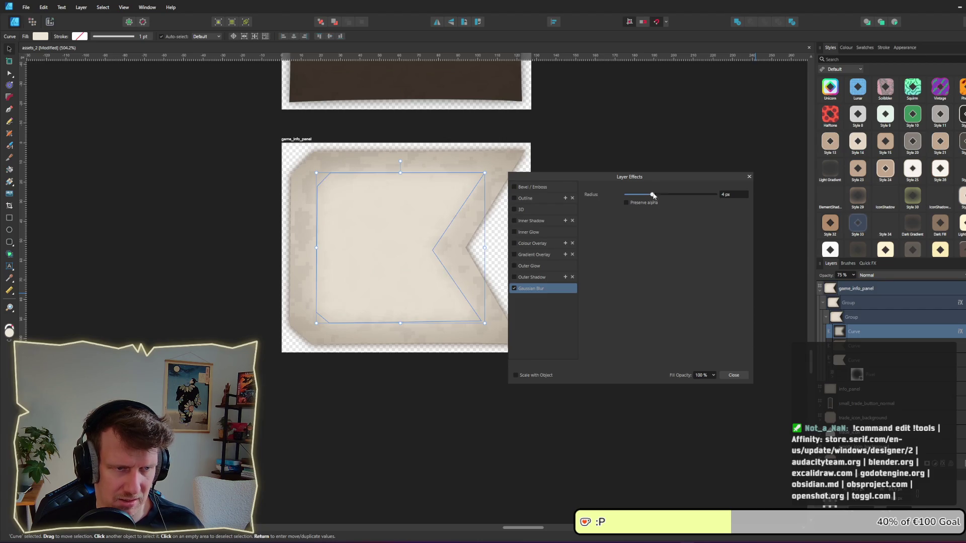
{"action": "left_click", "coordinate": [656, 148]}
{"action": "left_click", "coordinate": [749, 177]}
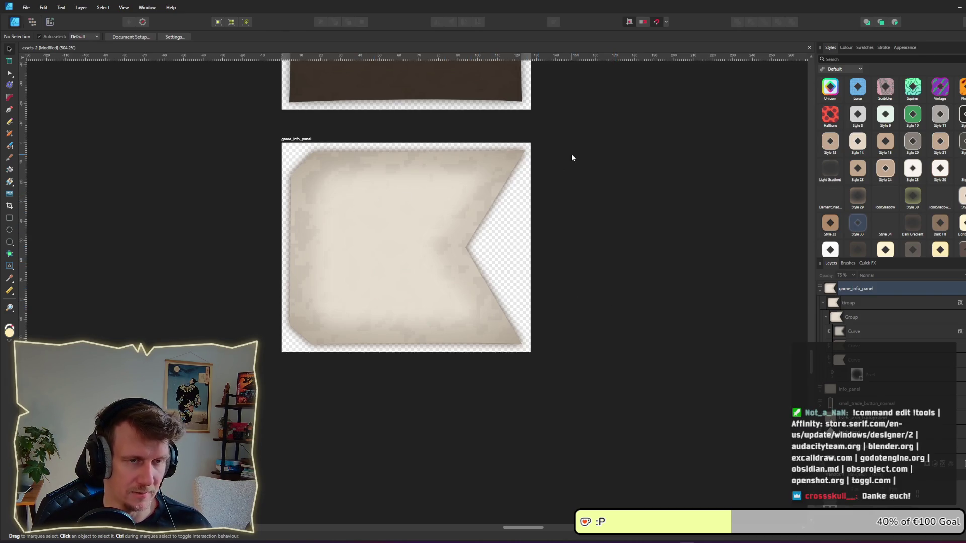
{"action": "scroll", "coordinate": [572, 157], "scroll_direction": "down", "scroll_amount": 5}
{"action": "scroll", "coordinate": [498, 201], "scroll_direction": "up", "scroll_amount": 3}
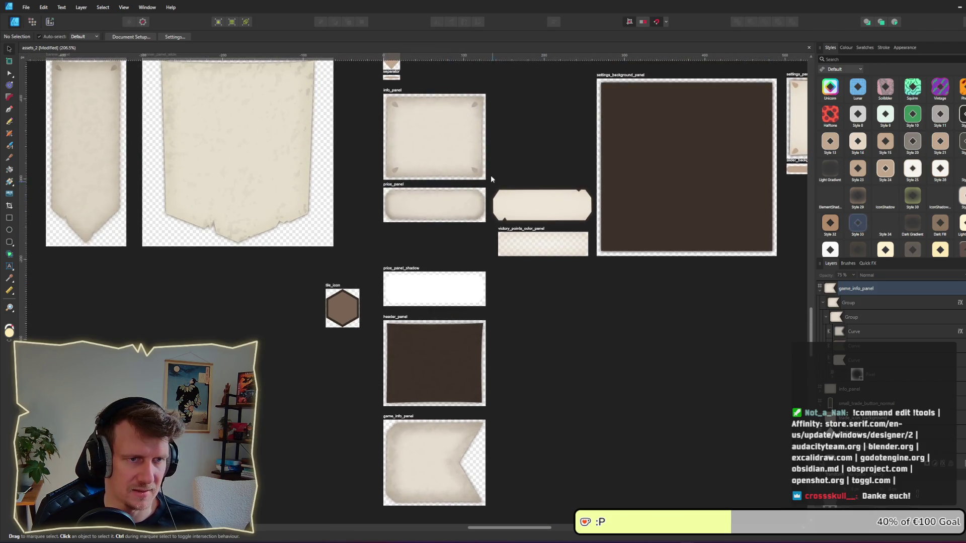
{"action": "scroll", "coordinate": [491, 179], "scroll_direction": "up", "scroll_amount": 3}
{"action": "scroll", "coordinate": [479, 253], "scroll_direction": "down", "scroll_amount": 3}
{"action": "scroll", "coordinate": [469, 257], "scroll_direction": "left", "scroll_amount": 10}
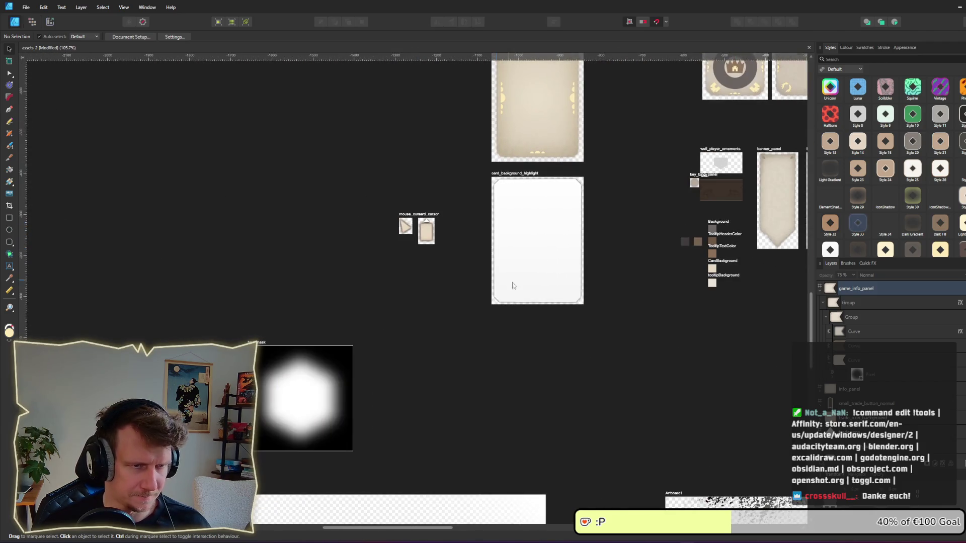
{"action": "scroll", "coordinate": [514, 285], "scroll_direction": "down", "scroll_amount": 3}
{"action": "scroll", "coordinate": [451, 292], "scroll_direction": "left", "scroll_amount": 5}
{"action": "scroll", "coordinate": [611, 290], "scroll_direction": "up", "scroll_amount": 2}
{"action": "scroll", "coordinate": [520, 230], "scroll_direction": "up", "scroll_amount": 3}
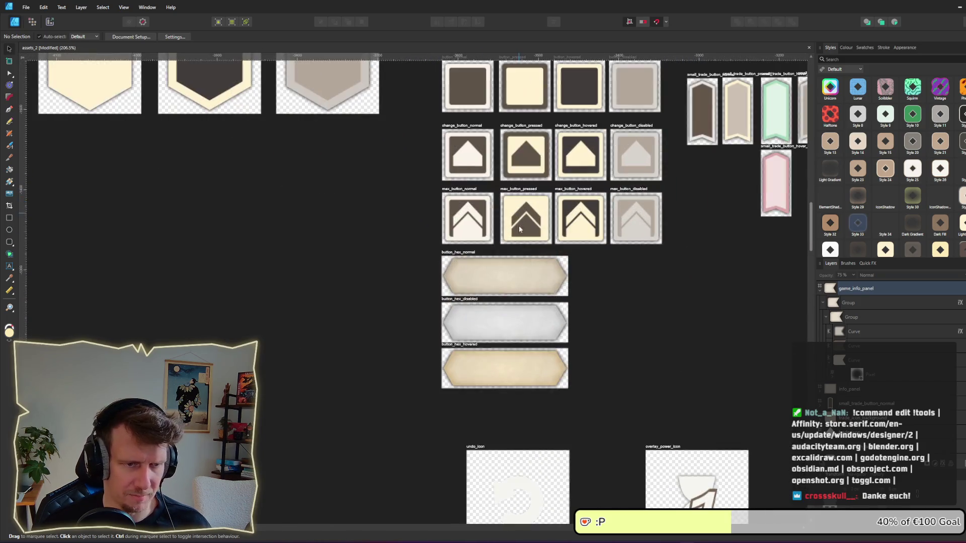
{"action": "left_click", "coordinate": [495, 371]}
{"action": "scroll", "coordinate": [468, 352], "scroll_direction": "down", "scroll_amount": 1}
{"action": "scroll", "coordinate": [452, 332], "scroll_direction": "right", "scroll_amount": 5}
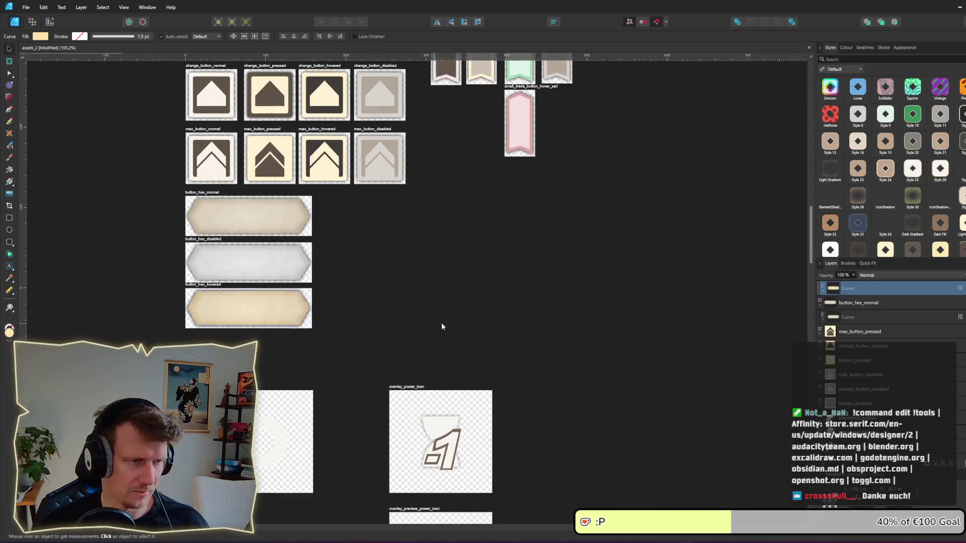
{"action": "scroll", "coordinate": [442, 327], "scroll_direction": "down", "scroll_amount": 3}
{"action": "scroll", "coordinate": [229, 238], "scroll_direction": "up", "scroll_amount": 1}
{"action": "left_click", "coordinate": [178, 218]}
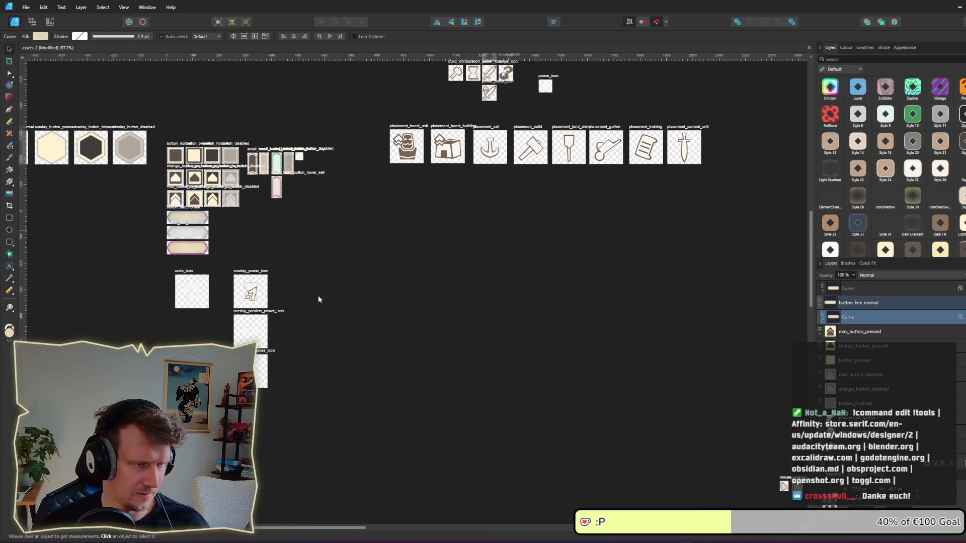
{"action": "scroll", "coordinate": [442, 309], "scroll_direction": "right", "scroll_amount": 10}
{"action": "scroll", "coordinate": [518, 278], "scroll_direction": "up", "scroll_amount": 6}
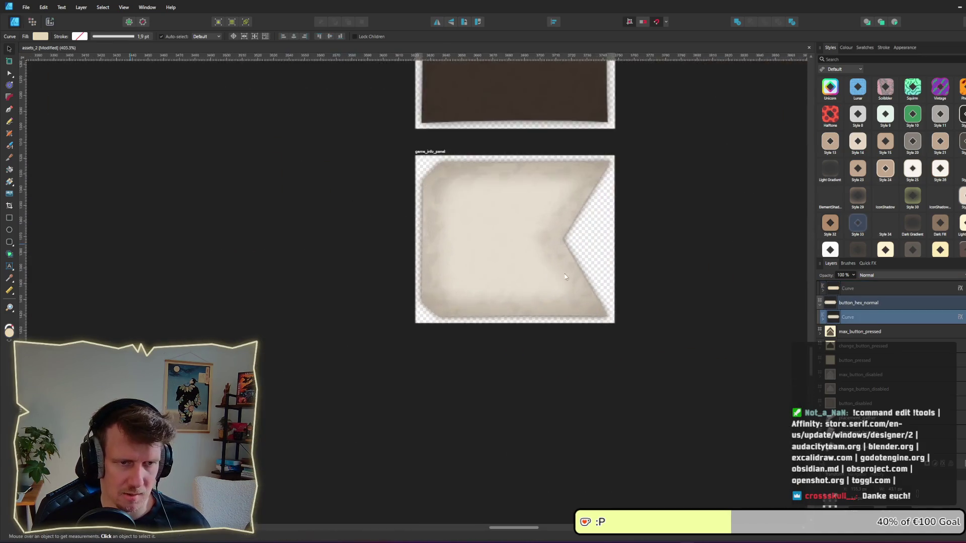
{"action": "scroll", "coordinate": [503, 251], "scroll_direction": "right", "scroll_amount": 4}
{"action": "left_click", "coordinate": [434, 271]}
- Paste the hexagonal button curve and place it just right of the game_info_panel artboard
{"action": "key", "text": "ctrl+v"}
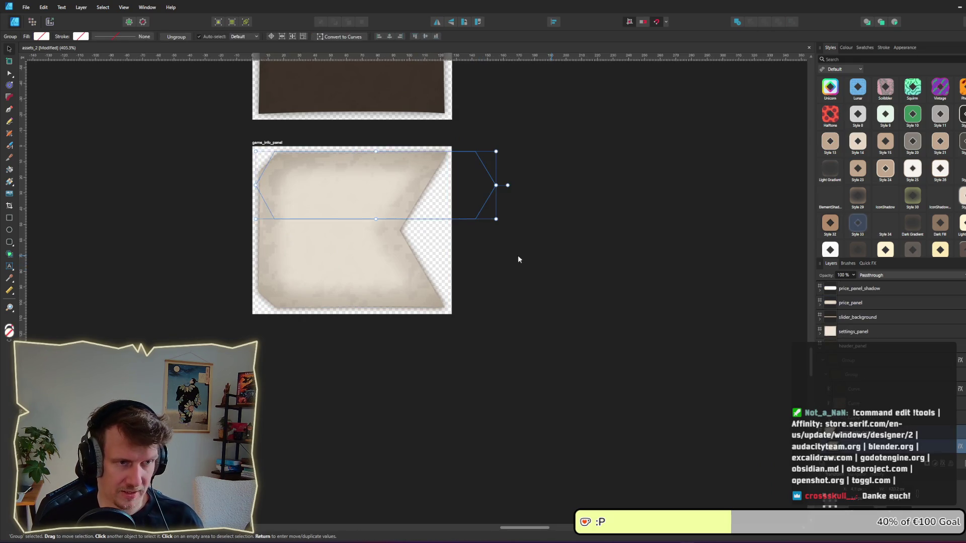
{"action": "mouse_move", "coordinate": [501, 226]}
{"action": "left_mouse_down"}
{"action": "mouse_move", "coordinate": [584, 258]}
{"action": "mouse_move", "coordinate": [564, 257]}
{"action": "left_mouse_up"}
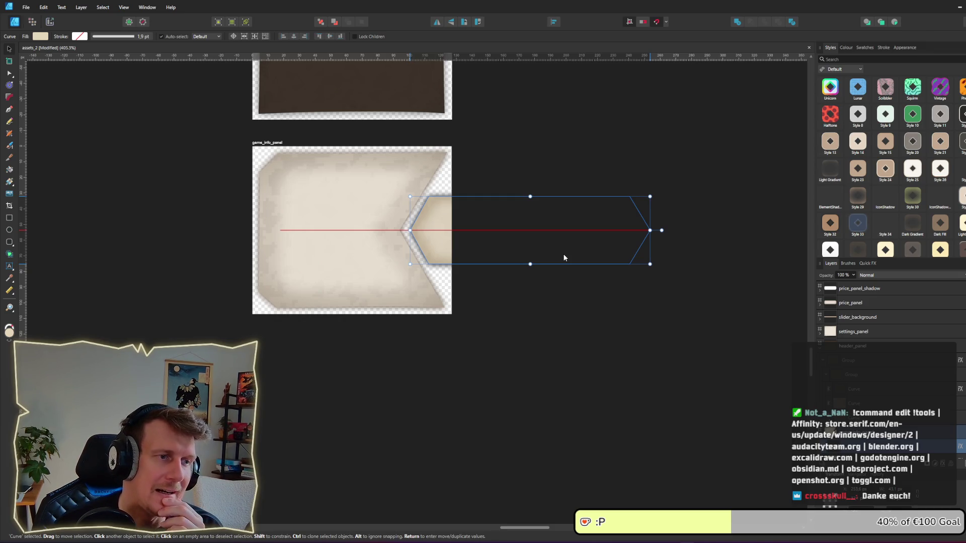
{"action": "mouse_move", "coordinate": [565, 256]}
{"action": "left_mouse_down"}
{"action": "mouse_move", "coordinate": [633, 259]}
{"action": "mouse_move", "coordinate": [617, 254]}
{"action": "left_mouse_up"}
{"action": "left_click", "coordinate": [547, 304]}
{"action": "left_click", "coordinate": [269, 143]}
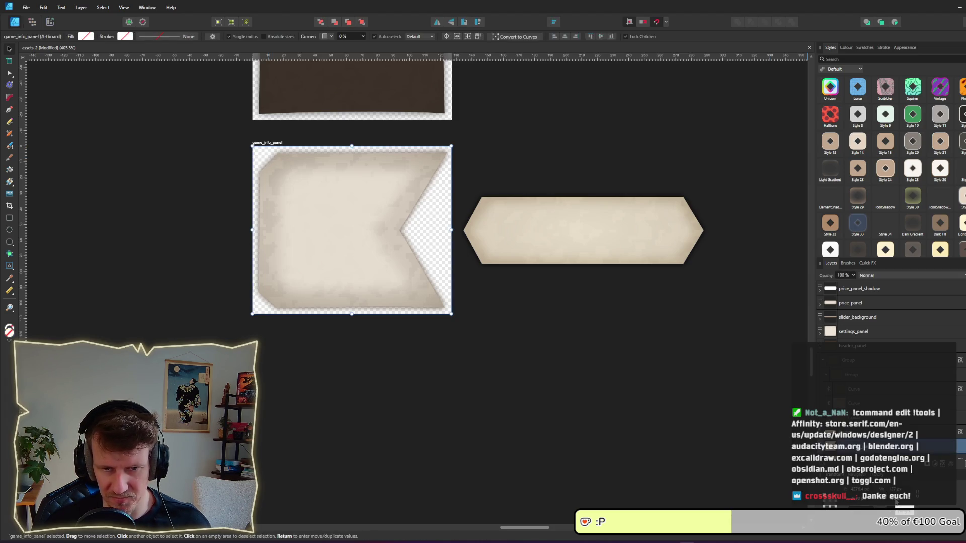
- Select the RoomEntry node in the Scene dock, then switch to the running King's Edict window
{"action": "key", "text": "alt+Tab"}
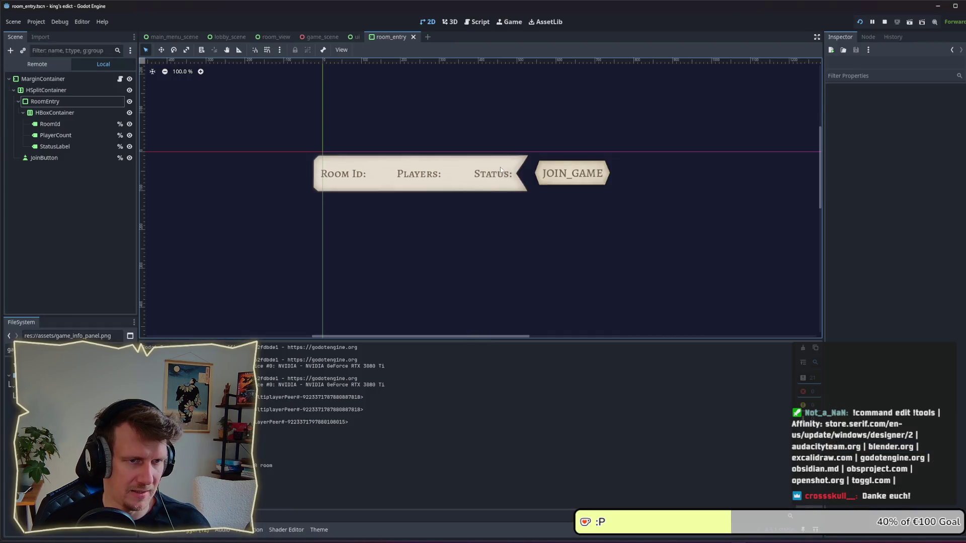
{"action": "left_click", "coordinate": [70, 124]}
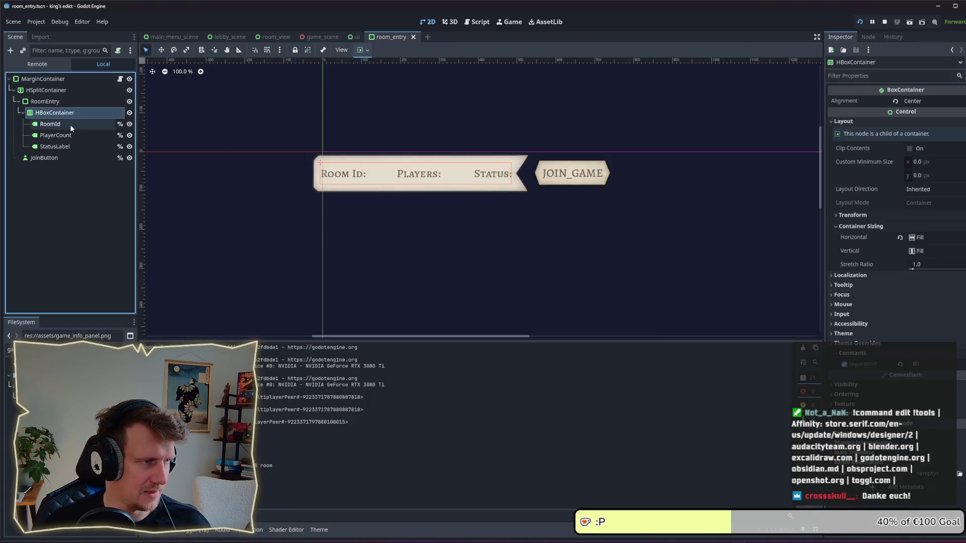
{"action": "left_click", "coordinate": [55, 104]}
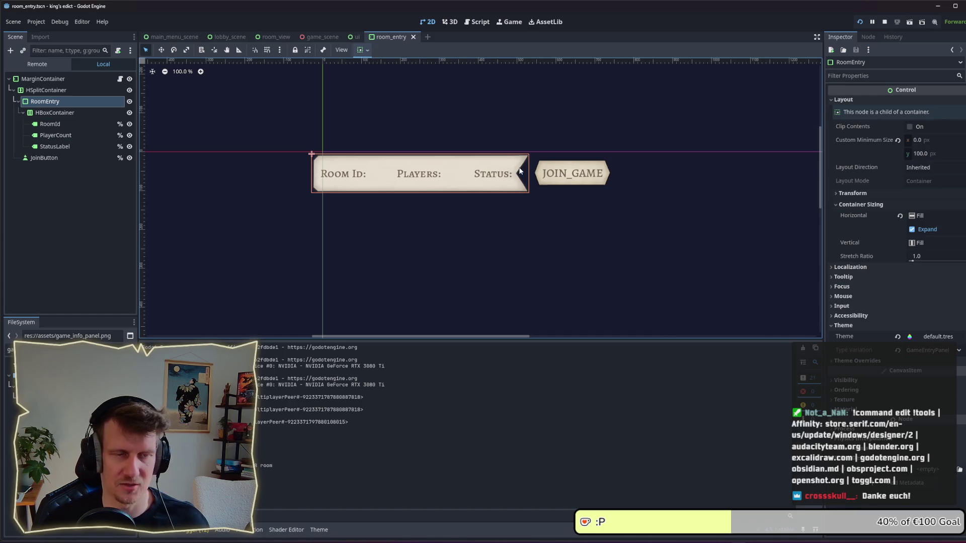
{"action": "left_click", "coordinate": [609, 225]}
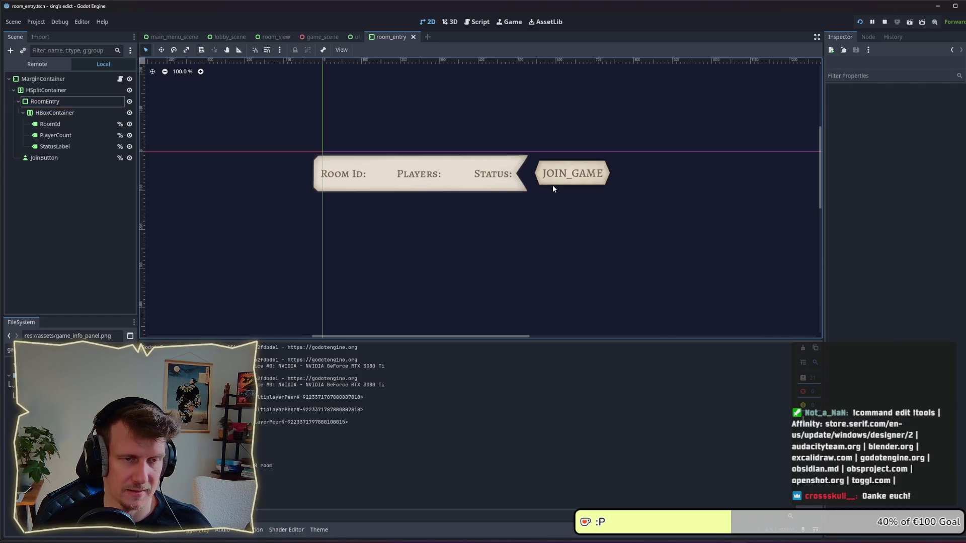
{"action": "left_click", "coordinate": [506, 192]}
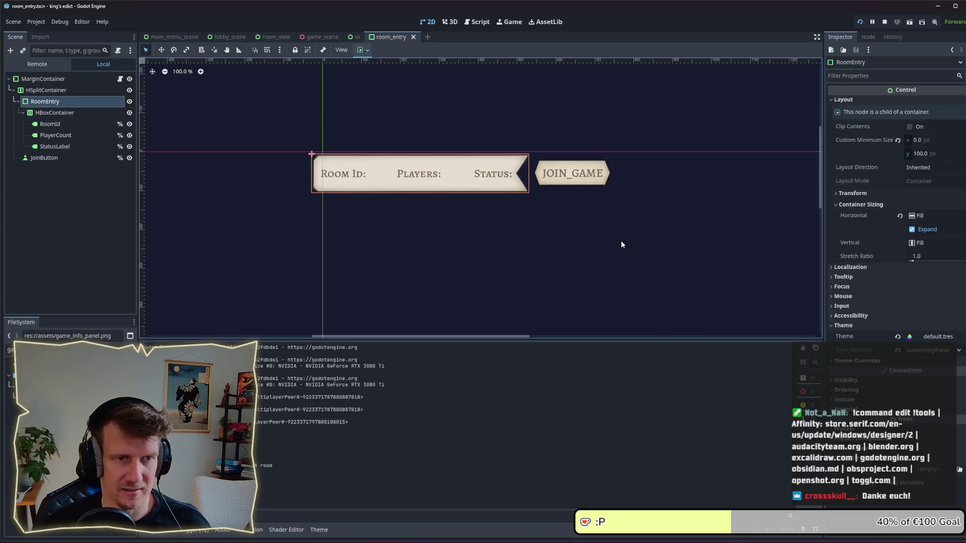
{"action": "key", "text": "alt+Tab"}
{"action": "key", "text": "alt+Tab"}
{"action": "left_click", "coordinate": [529, 247]}
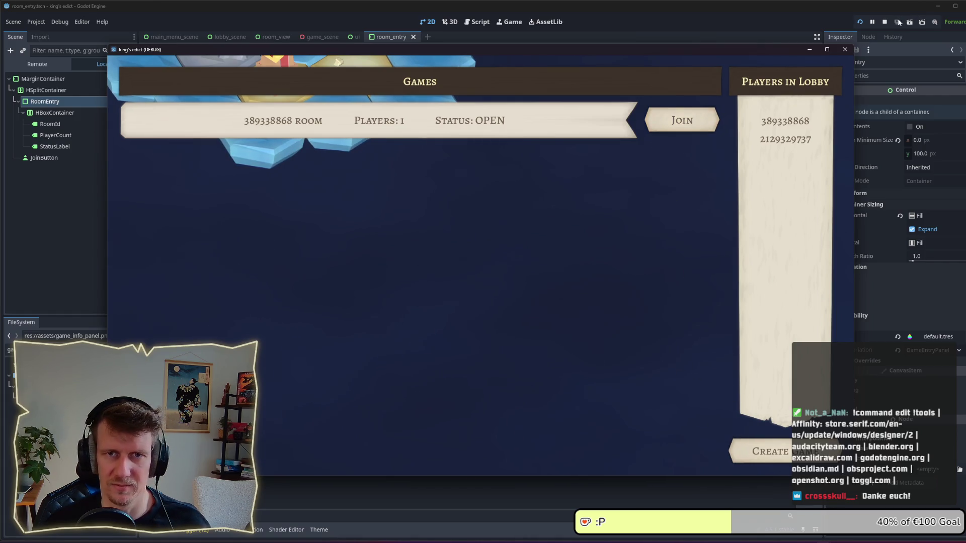
- Stop the game, set Customize Run Instances to 6, and run the project again
{"action": "key", "text": "F8"}
{"action": "left_click", "coordinate": [52, 22]}
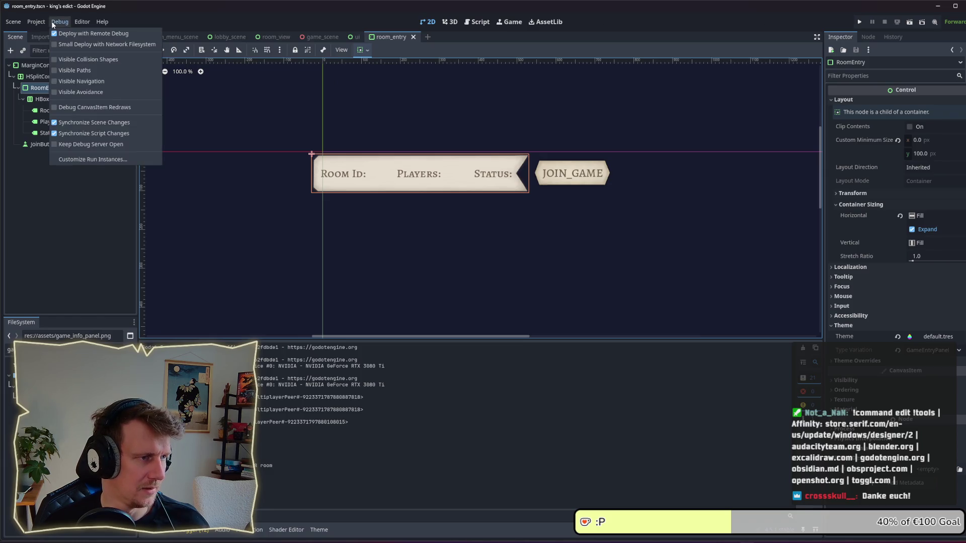
{"action": "left_click", "coordinate": [87, 160]}
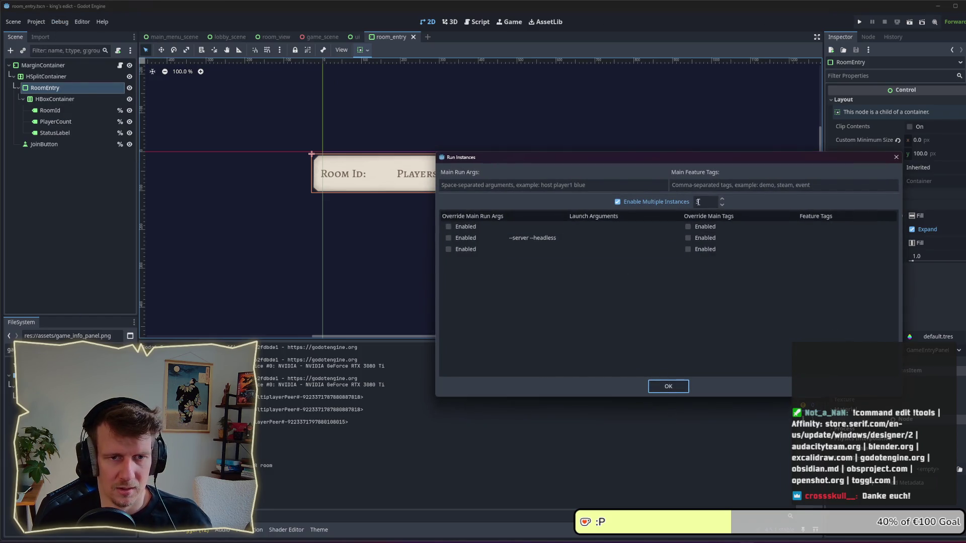
{"action": "left_click", "coordinate": [722, 200]}
{"action": "left_click", "coordinate": [722, 200]}
{"action": "left_click", "coordinate": [723, 199]}
{"action": "left_click", "coordinate": [649, 388]}
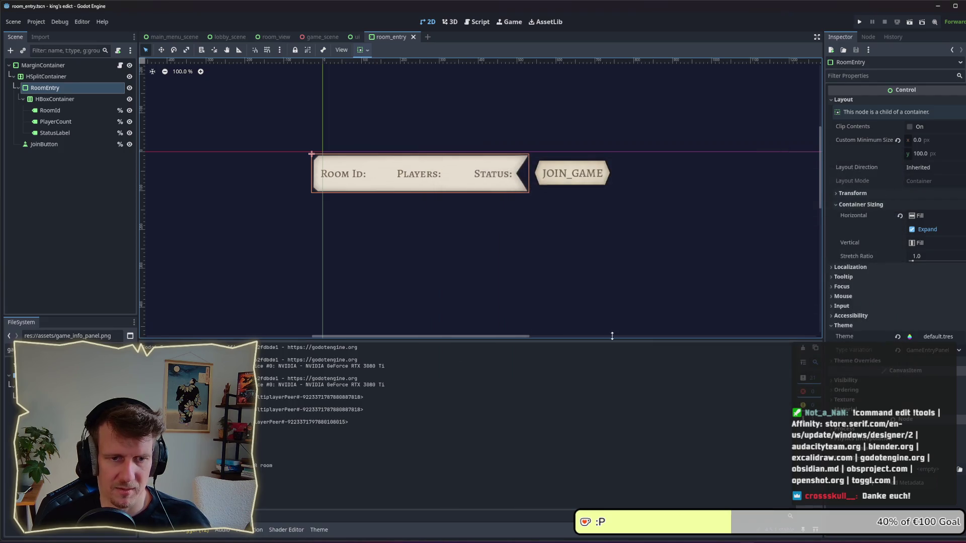
{"action": "key", "text": "alt+Tab"}
{"action": "key", "text": "Escape"}
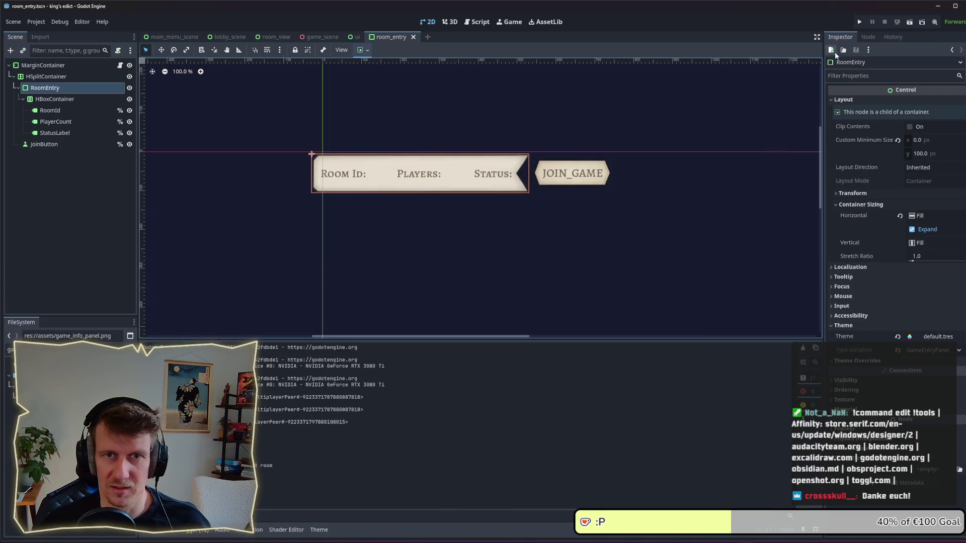
{"action": "left_click", "coordinate": [859, 22]}
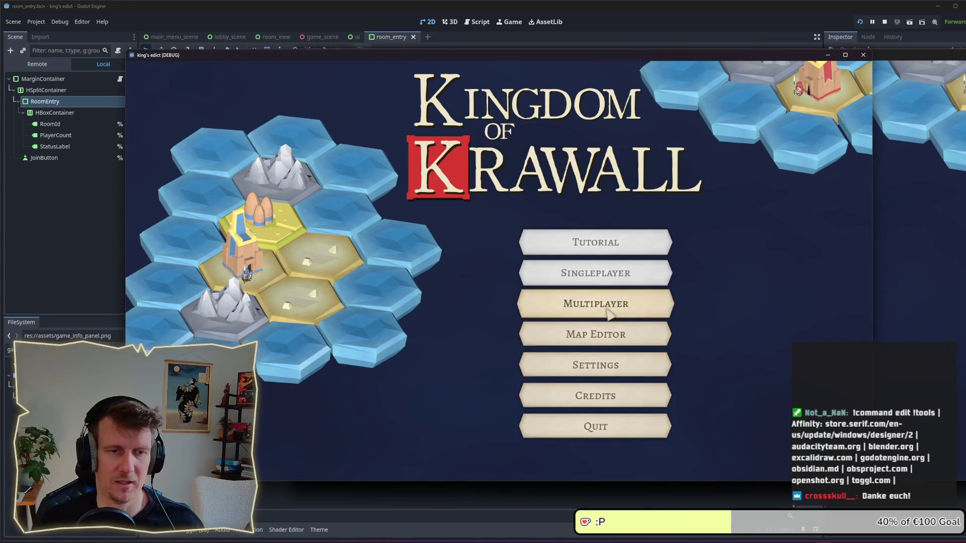
- Enter the multiplayer lobby in the game windows, create a game room, and return to the lobby
{"action": "left_click", "coordinate": [609, 304]}
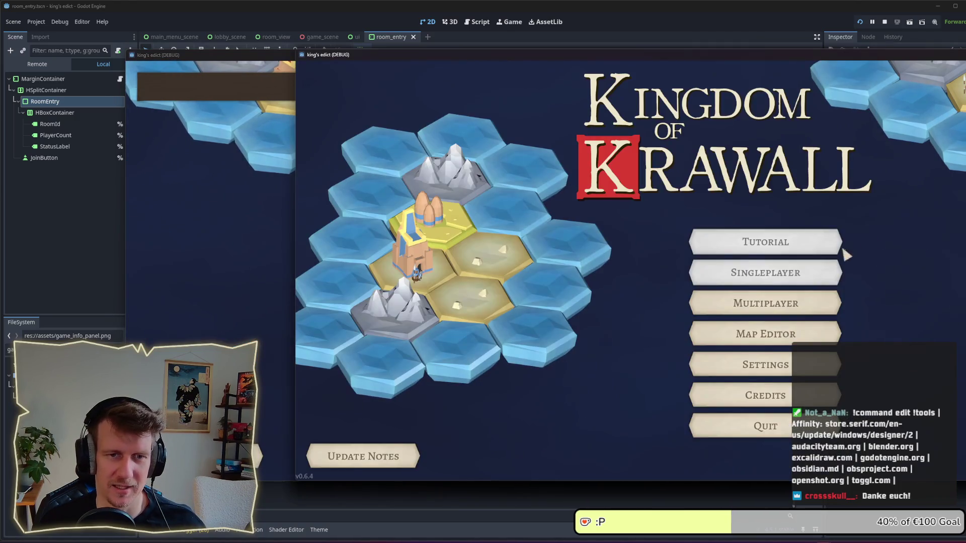
{"action": "left_click", "coordinate": [774, 304]}
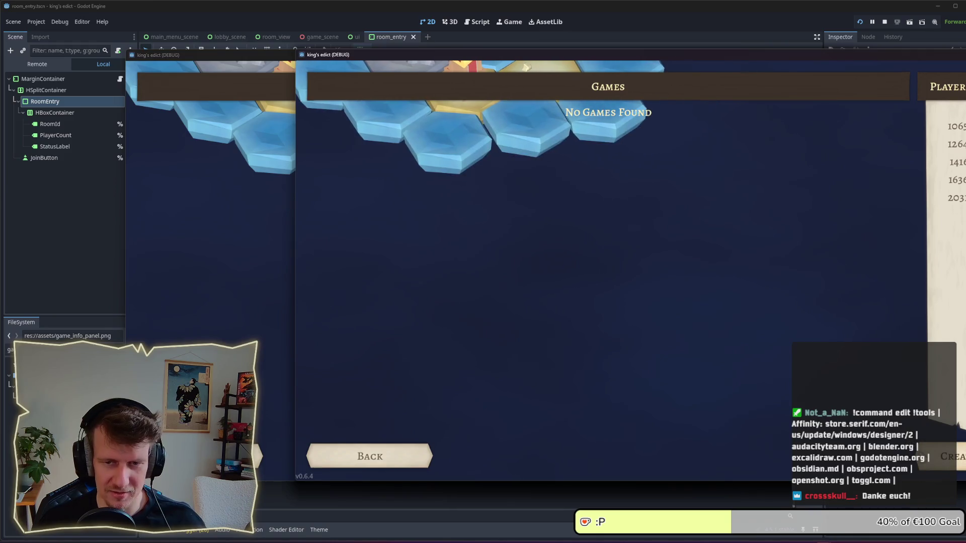
{"action": "left_click", "coordinate": [952, 456]}
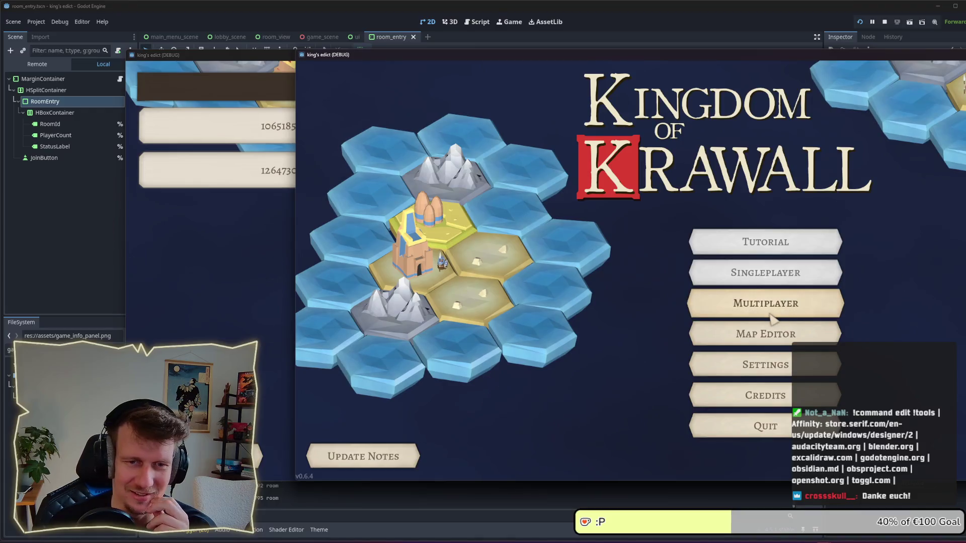
{"action": "left_click", "coordinate": [765, 271]}
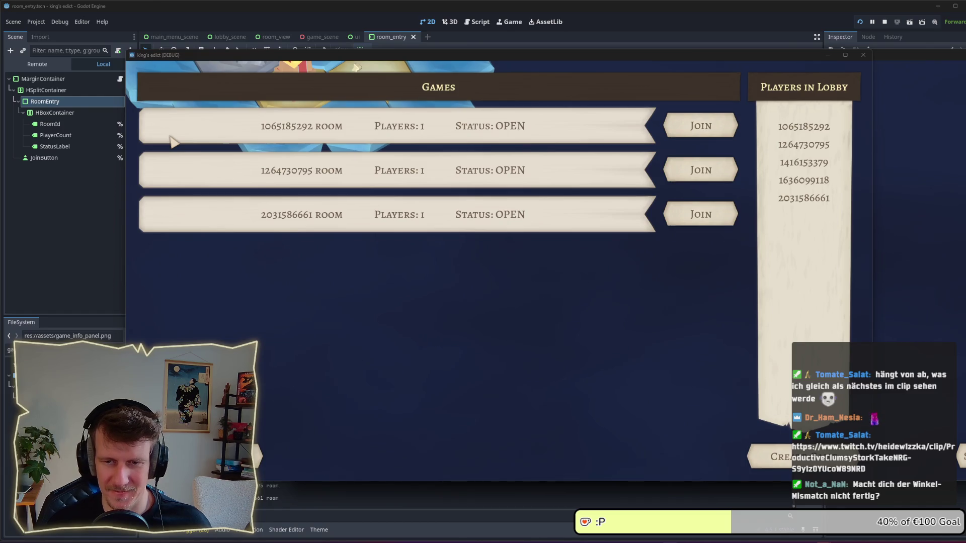
{"action": "key", "text": "alt+Tab"}
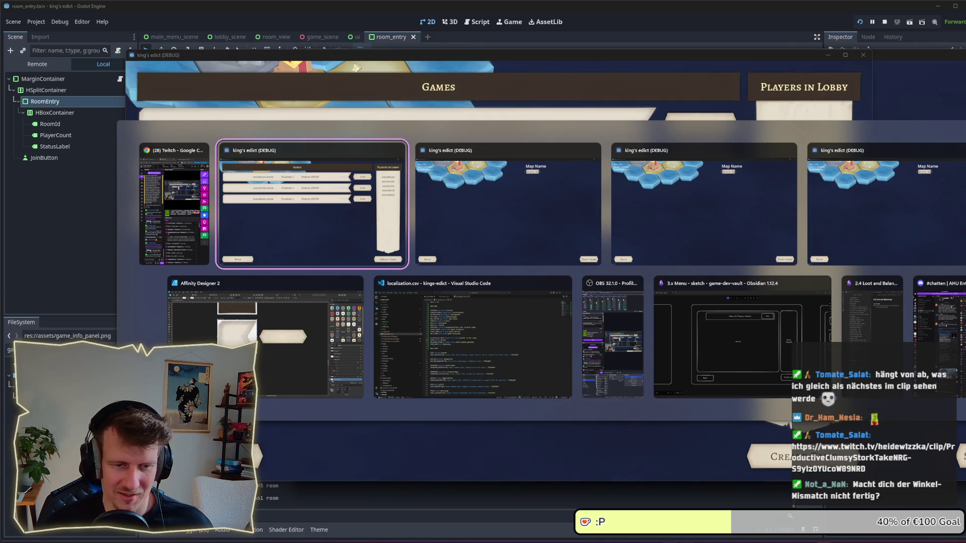
- Shorten the game_info_panel group to a height of about 92.4 px
{"action": "left_click", "coordinate": [266, 337]}
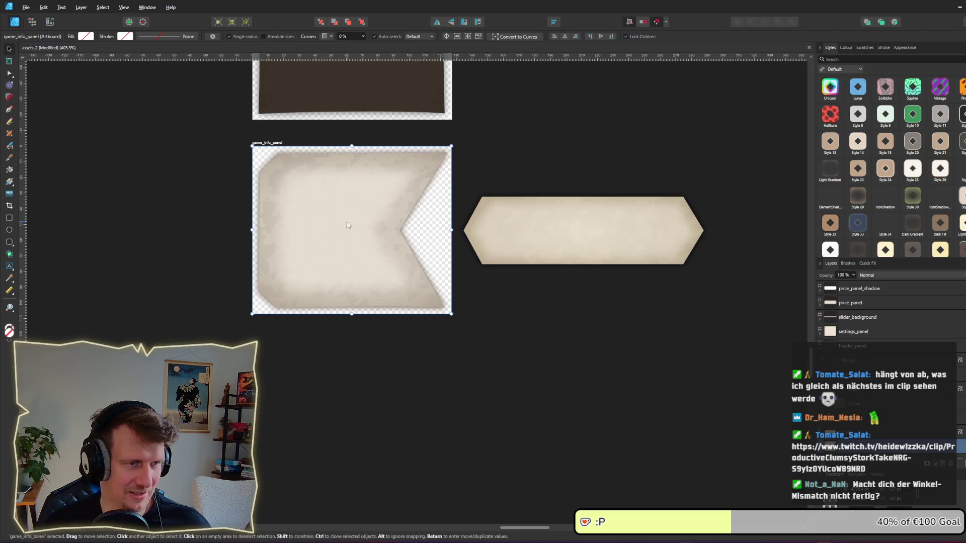
{"action": "scroll", "coordinate": [908, 505], "scroll_direction": "down", "scroll_amount": 1}
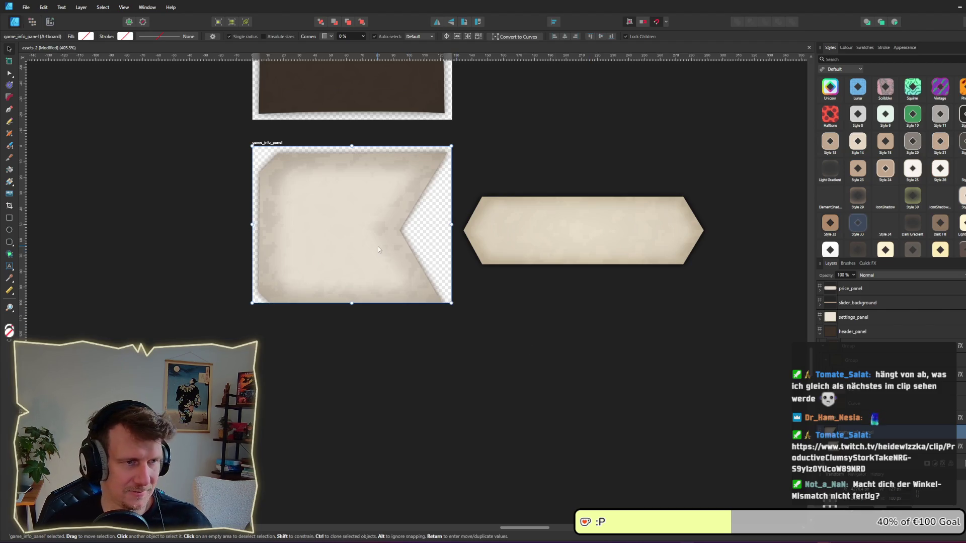
{"action": "left_click", "coordinate": [398, 294]}
{"action": "left_click_drag", "start_coordinate": [353, 307], "coordinate": [348, 262]}
{"action": "left_click", "coordinate": [524, 324]}
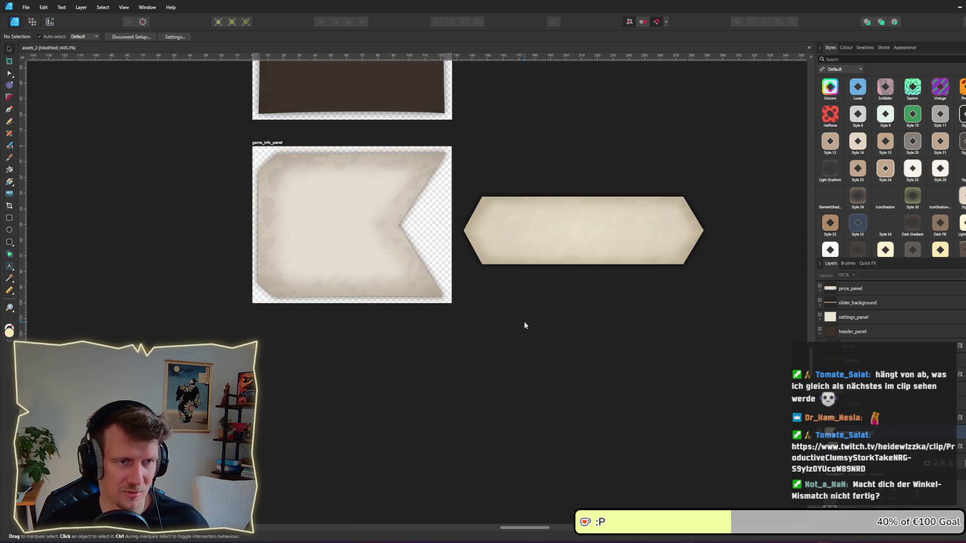
- Save the document and re-export the game_info_panel slice, overwriting game_info_panel.png
{"action": "key", "text": "ctrl+s"}
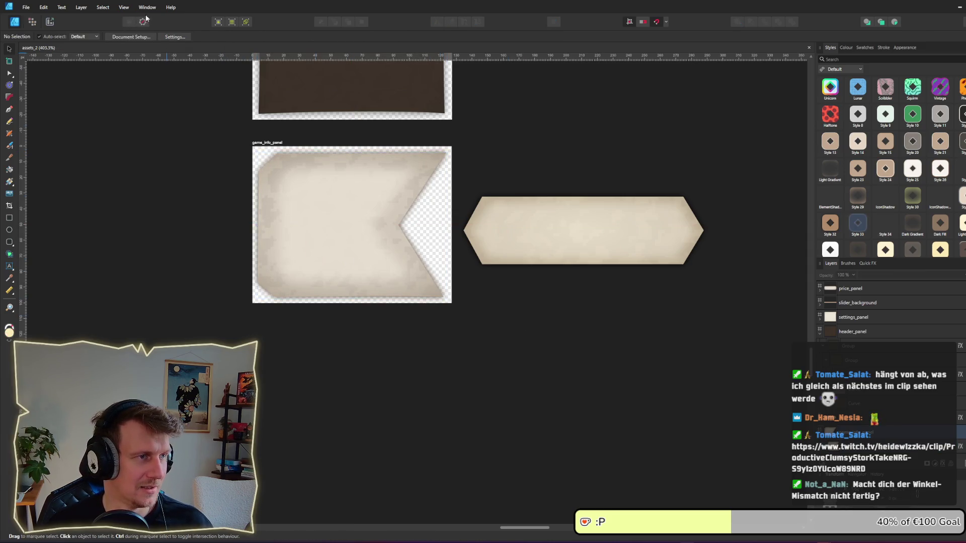
{"action": "left_click", "coordinate": [50, 22]}
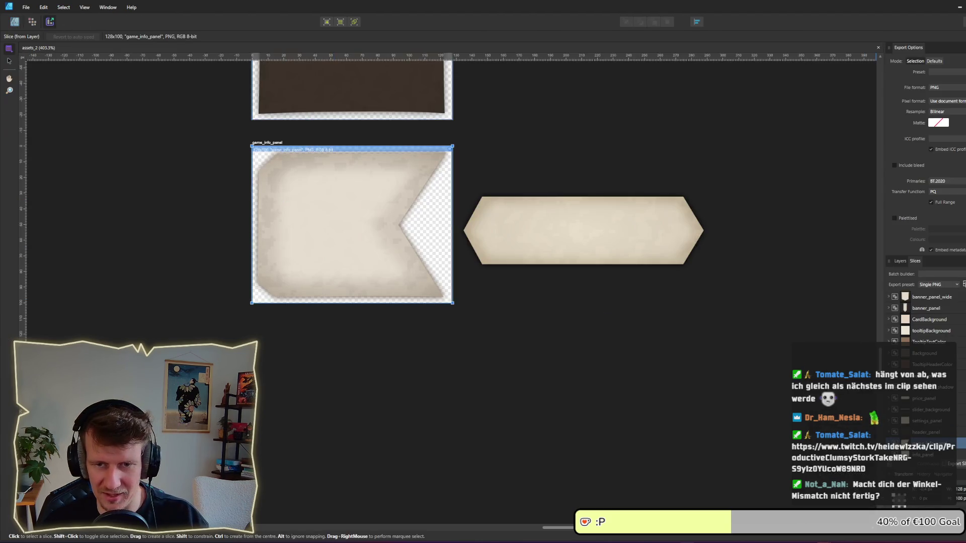
{"action": "left_click", "coordinate": [953, 463]}
{"action": "key", "text": "Return"}
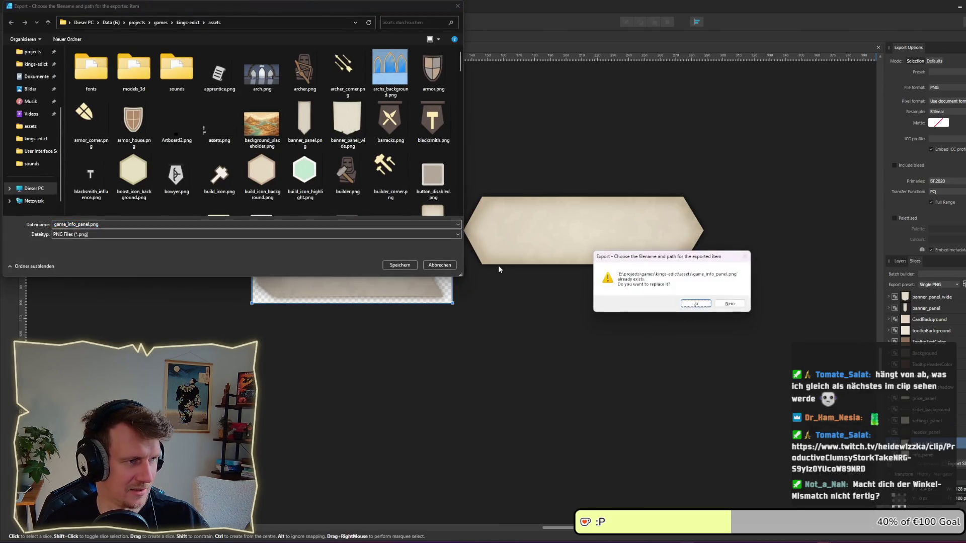
{"action": "key", "text": "Return"}
{"action": "key", "text": "alt+Tab"}
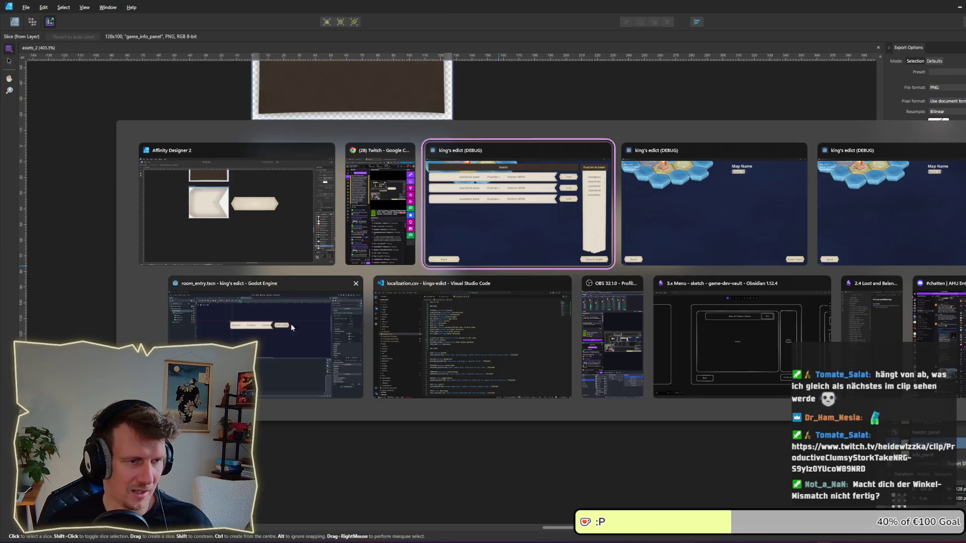
{"action": "left_click", "coordinate": [291, 324]}
{"action": "key", "text": "alt+Tab"}
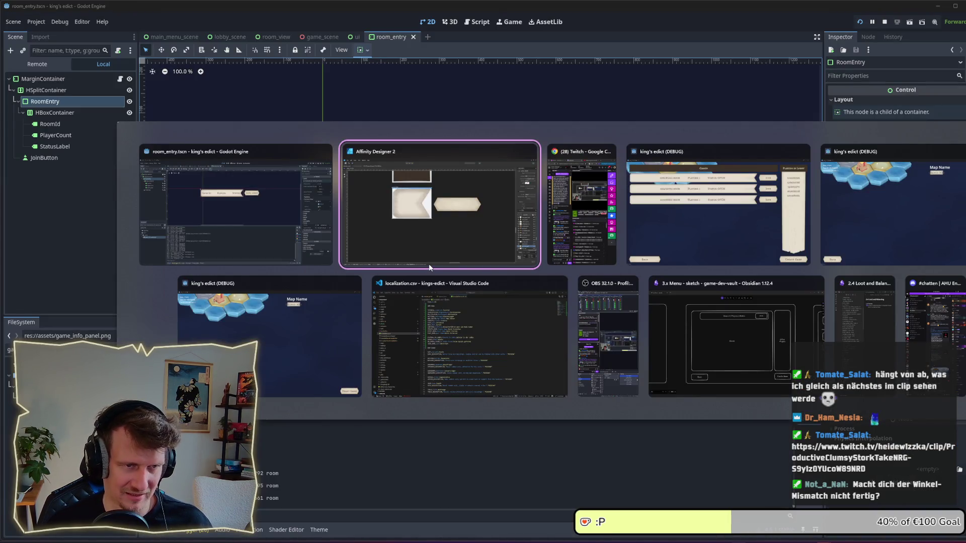
- Relaunch the Godot project from the editor
{"action": "left_click", "coordinate": [280, 224]}
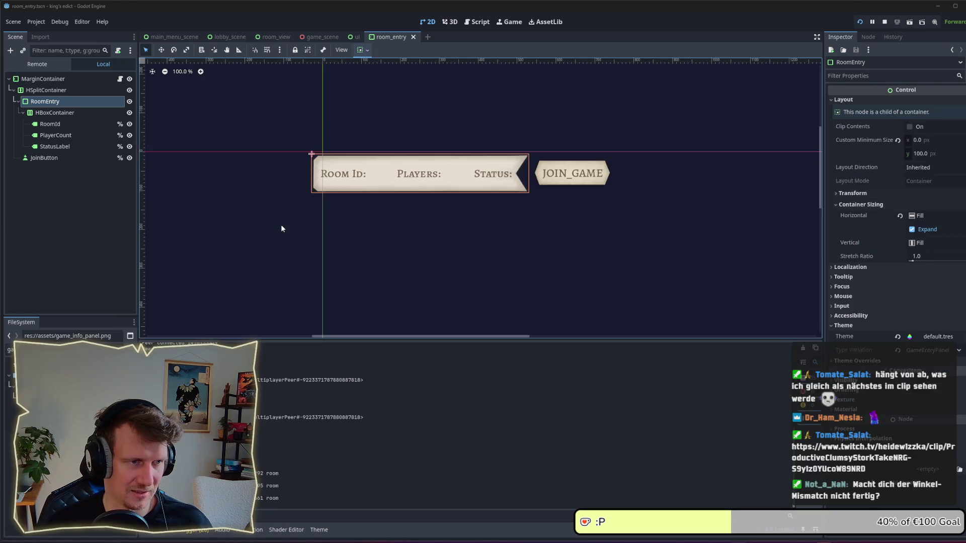
{"action": "key", "text": "alt+Tab"}
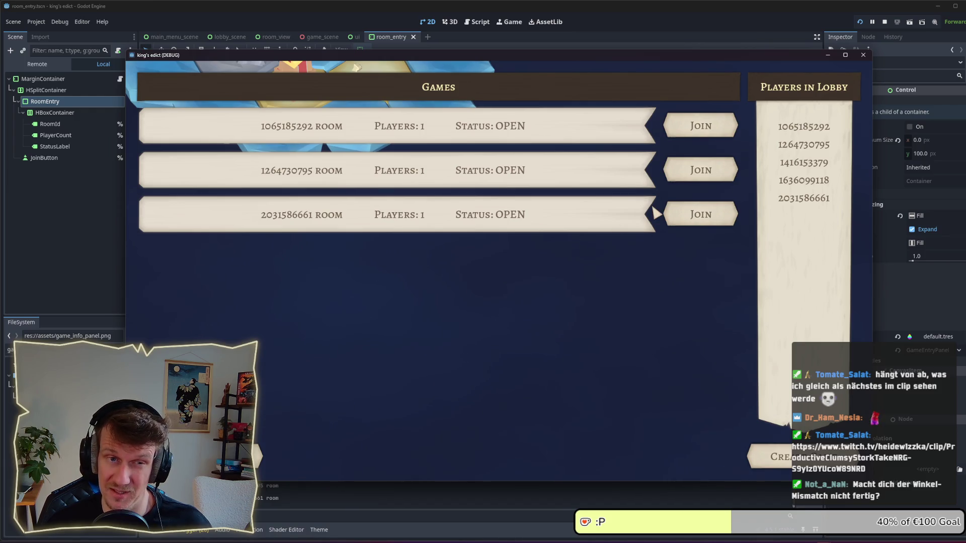
{"action": "key", "text": "alt+Tab"}
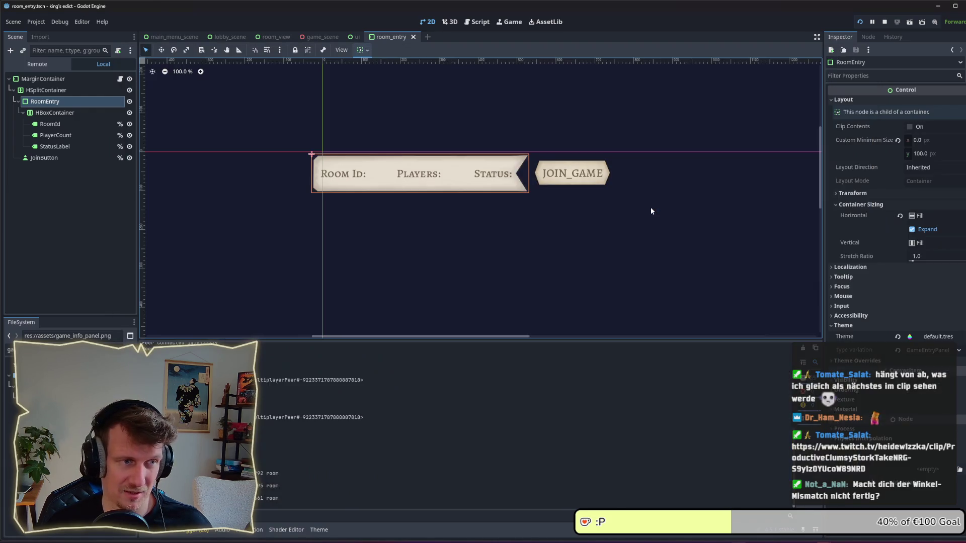
{"action": "left_click", "coordinate": [860, 22]}
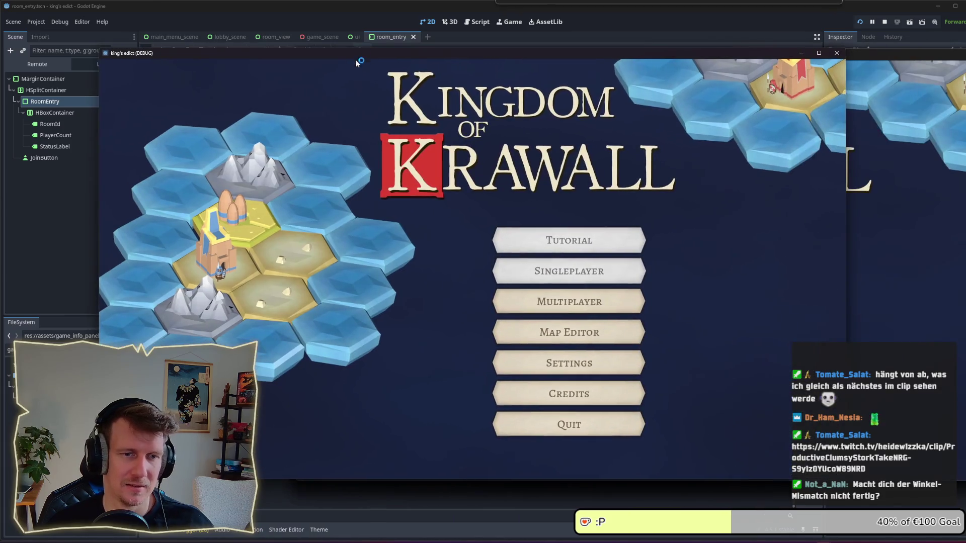
- Host a new game room and view it in the second instance's multiplayer lobby
{"action": "left_click", "coordinate": [543, 308]}
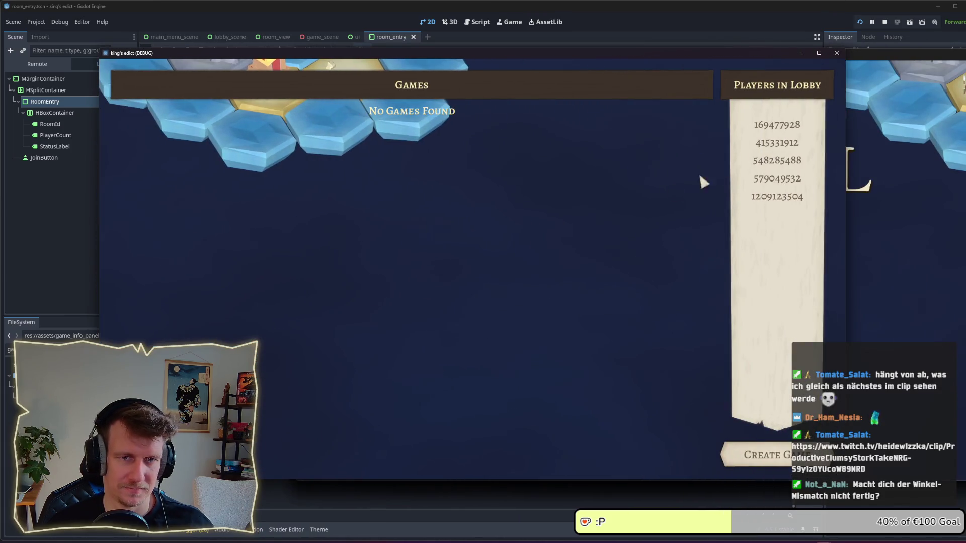
{"action": "left_click", "coordinate": [763, 449]}
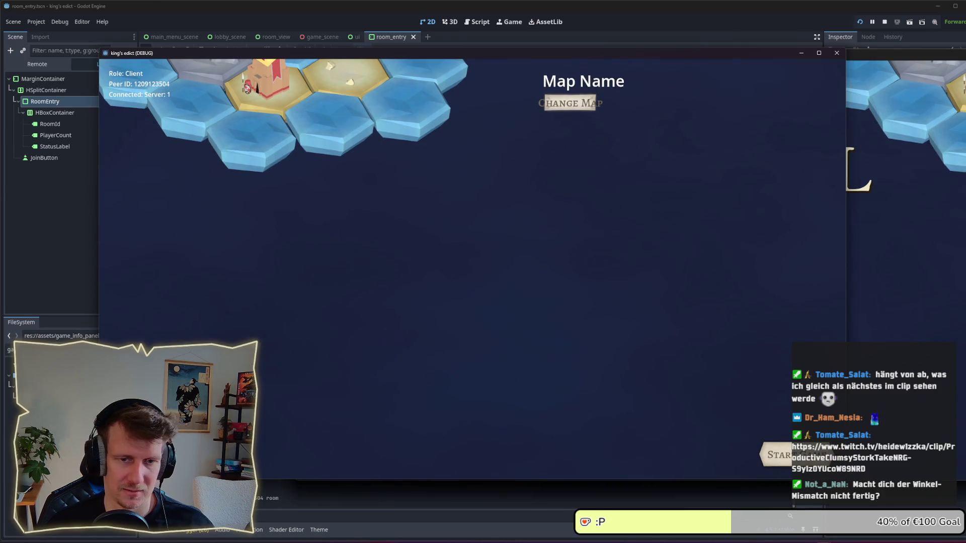
{"action": "left_click", "coordinate": [800, 301]}
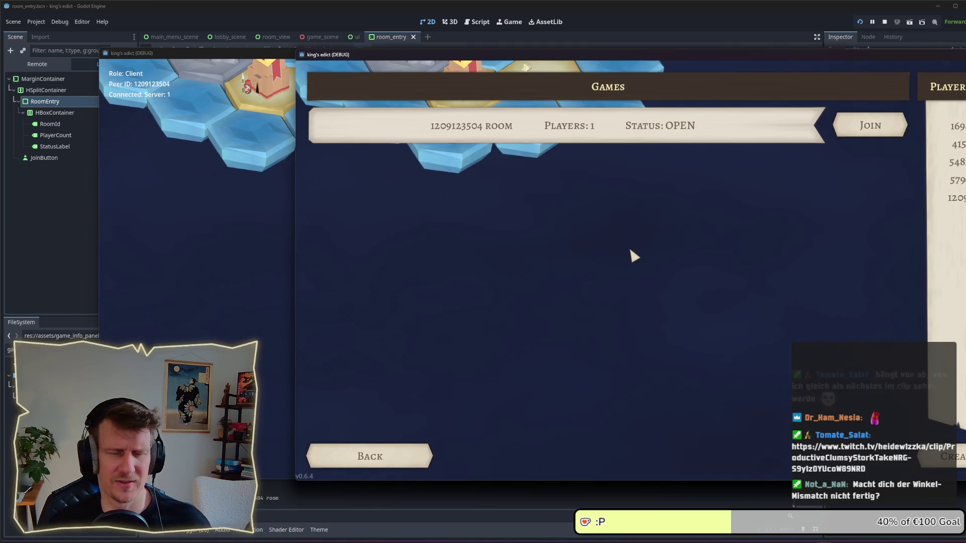
{"action": "key", "text": "alt+Tab"}
- Return to the drawing workspace and select the game_info_panel banner curve
{"action": "left_click", "coordinate": [342, 367]}
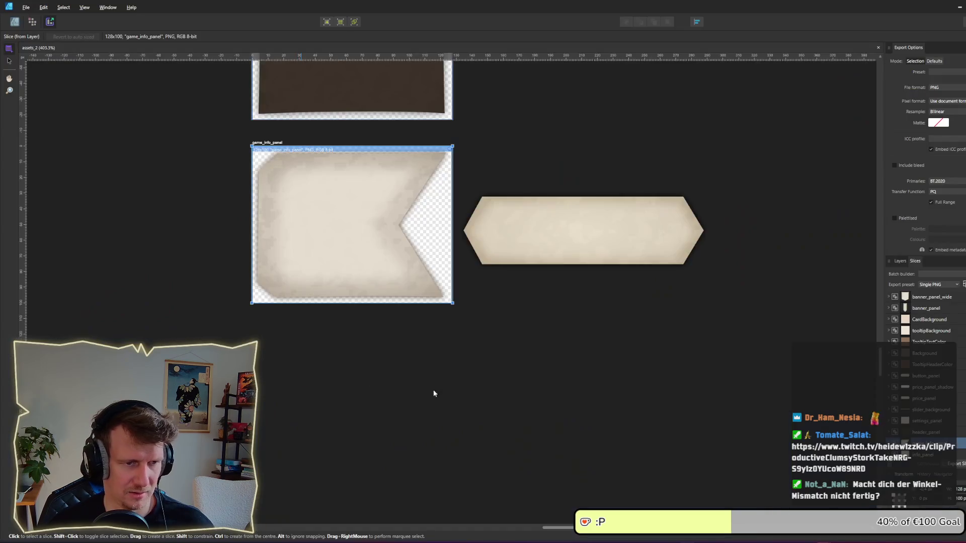
{"action": "left_click", "coordinate": [273, 140]}
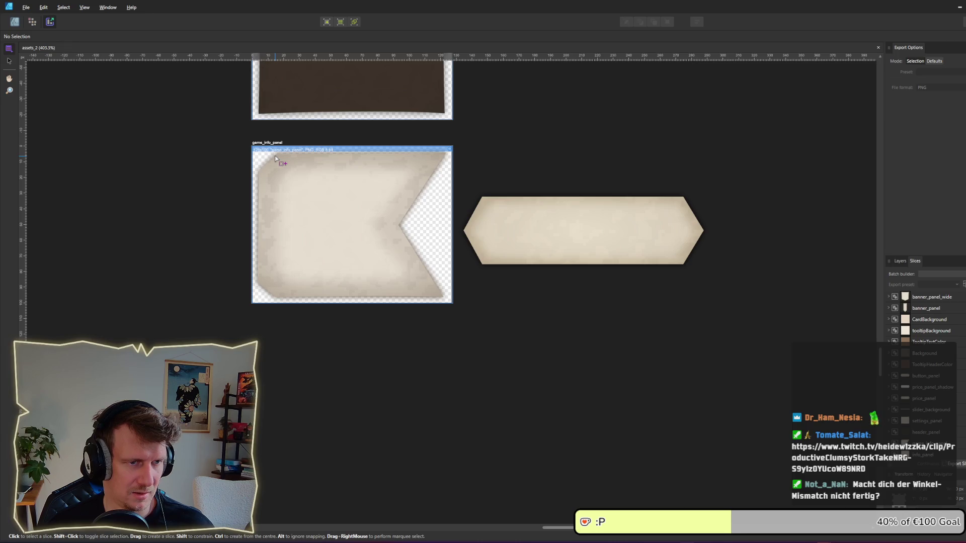
{"action": "key", "text": "ctrl+1"}
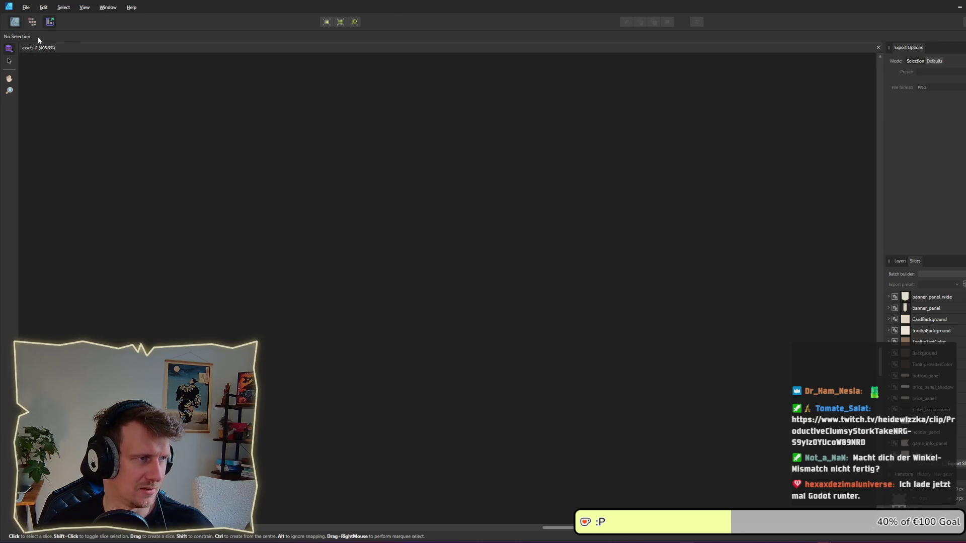
{"action": "left_click", "coordinate": [399, 240]}
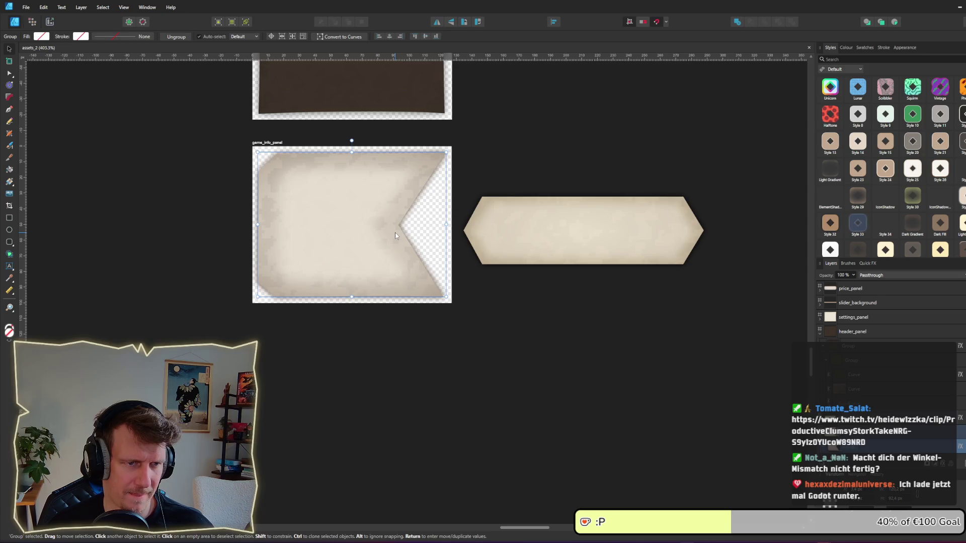
{"action": "double_click", "coordinate": [395, 229]}
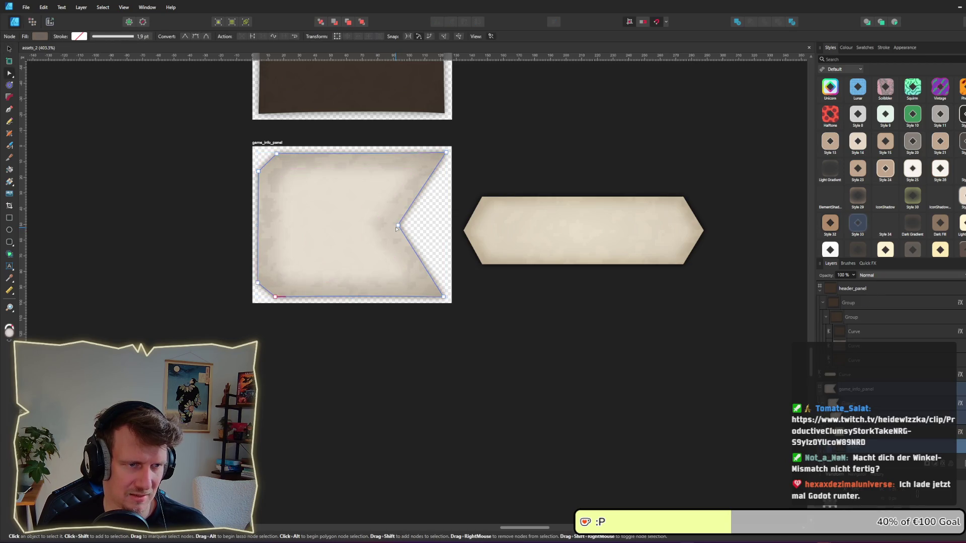
{"action": "scroll", "coordinate": [395, 228], "scroll_direction": "up", "scroll_amount": 3}
- Lay the hexagon panel over the banner's notch to compare angles, then move it back off the artboard
{"action": "left_click", "coordinate": [558, 228]}
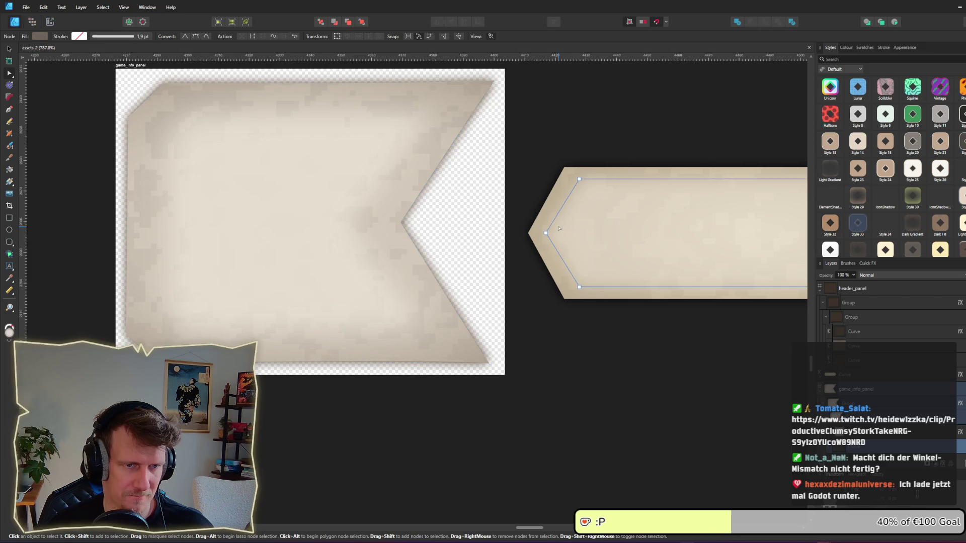
{"action": "key", "text": "v"}
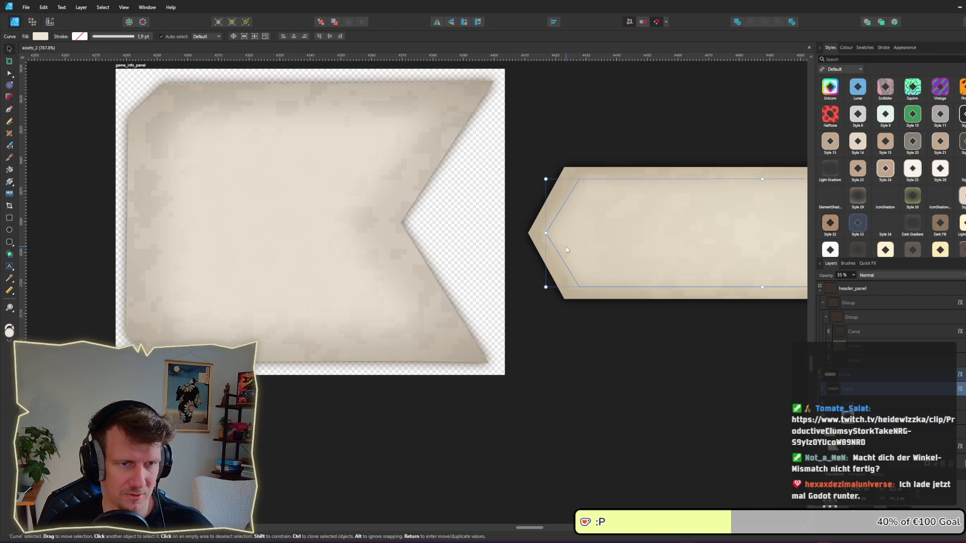
{"action": "left_click", "coordinate": [566, 250]}
{"action": "left_click_drag", "start_coordinate": [566, 250], "coordinate": [531, 267]}
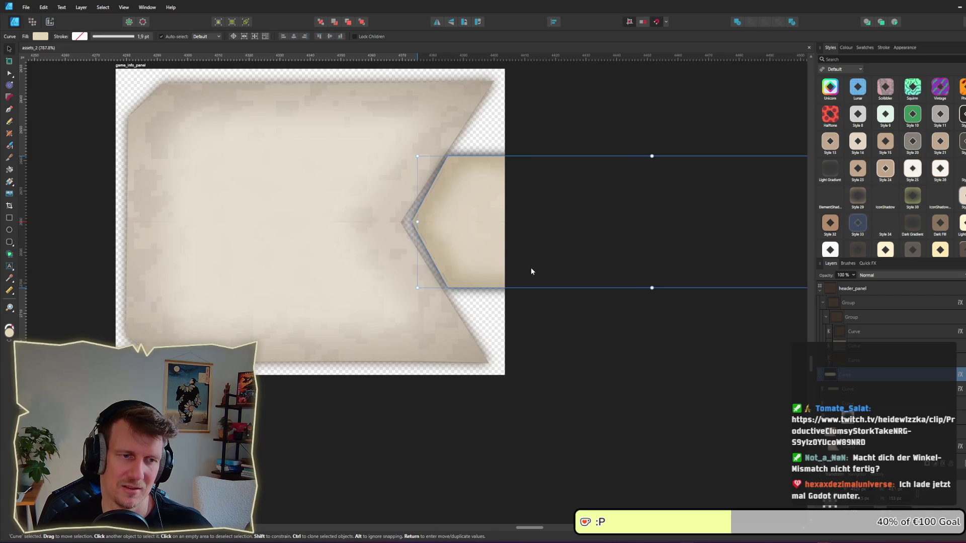
{"action": "left_click", "coordinate": [588, 311]}
{"action": "left_click", "coordinate": [407, 276]}
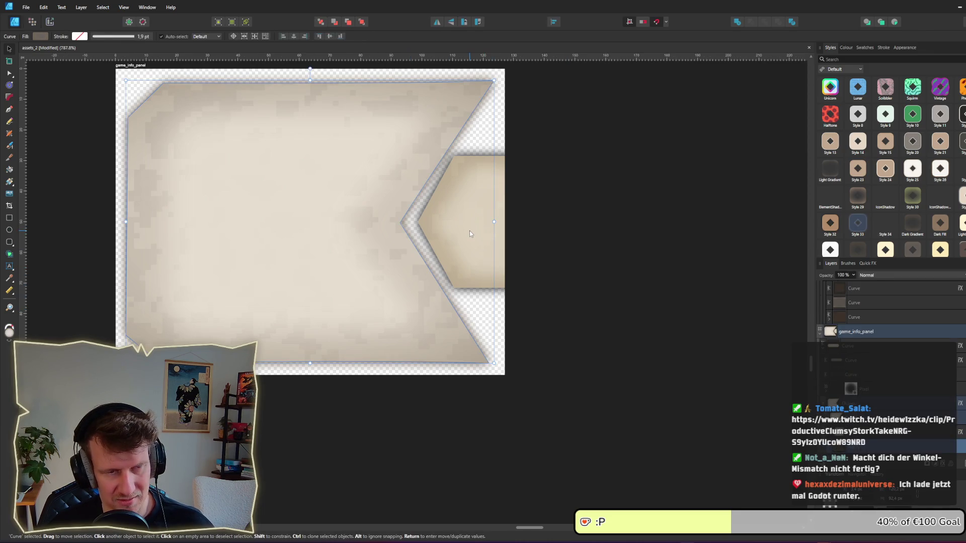
{"action": "left_click", "coordinate": [519, 253]}
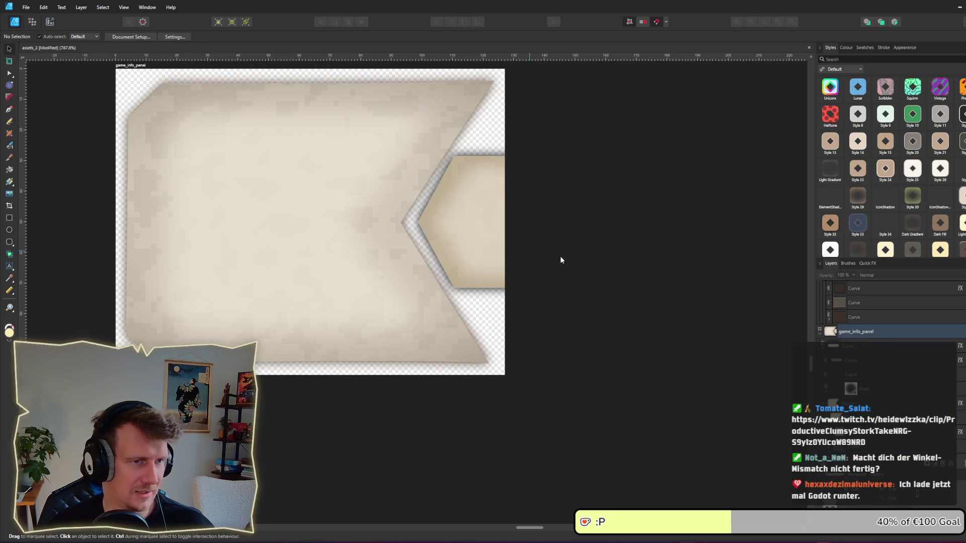
{"action": "mouse_move", "coordinate": [467, 225]}
{"action": "left_mouse_down"}
{"action": "mouse_move", "coordinate": [535, 237]}
{"action": "mouse_move", "coordinate": [581, 228]}
{"action": "mouse_move", "coordinate": [571, 229]}
{"action": "left_mouse_up"}
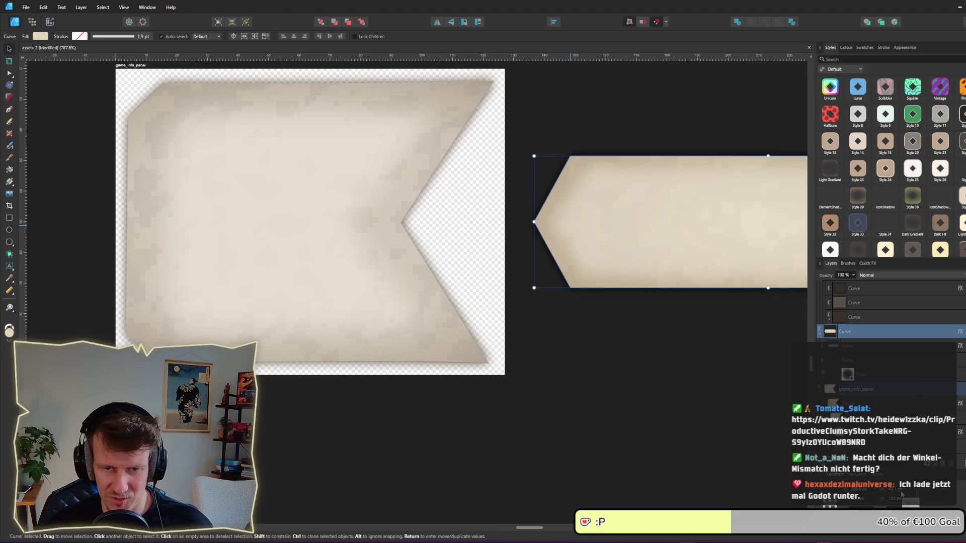
{"action": "scroll", "coordinate": [620, 339], "scroll_direction": "right", "scroll_amount": 5}
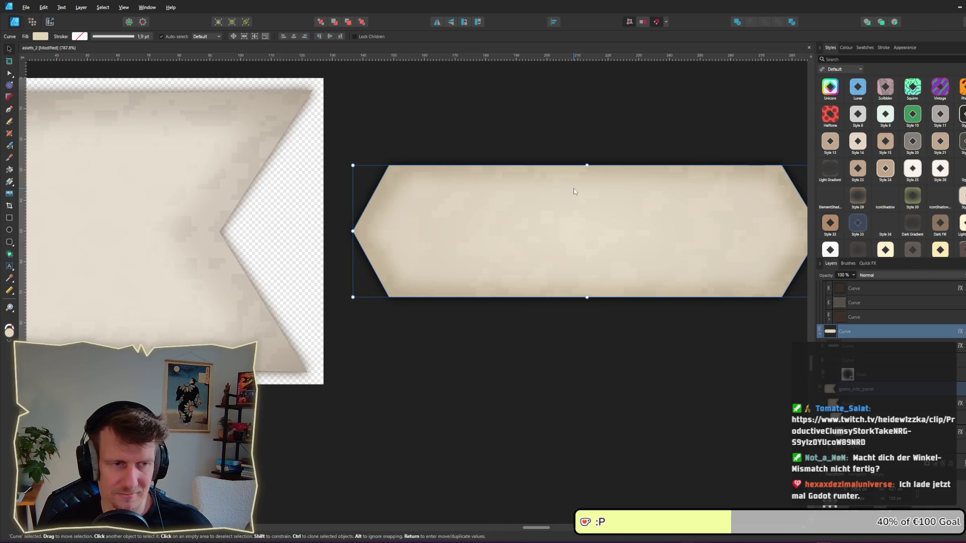
- Make the hexagon panel taller
{"action": "key", "text": "alt+Tab"}
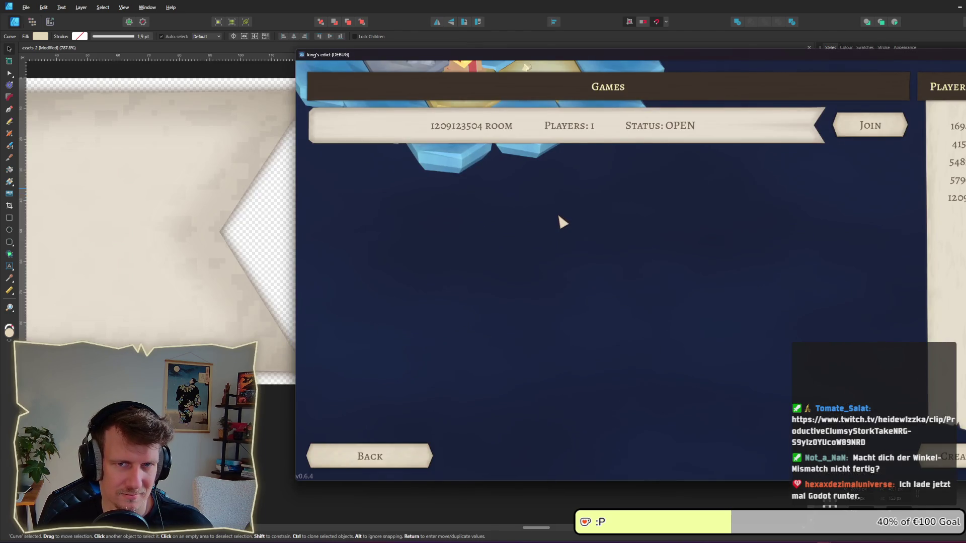
{"action": "key", "text": "alt+Tab"}
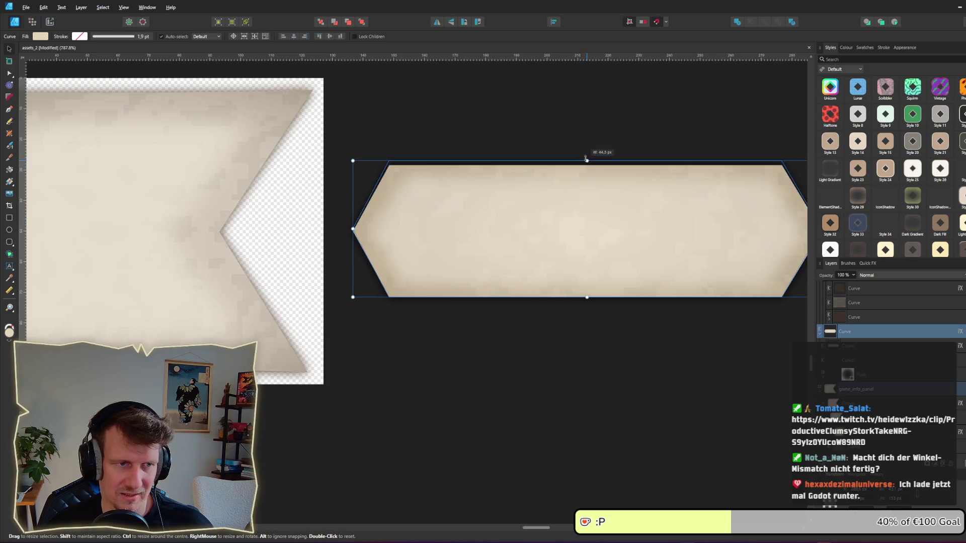
{"action": "mouse_move", "coordinate": [586, 159]}
{"action": "left_mouse_down"}
{"action": "mouse_move", "coordinate": [587, 106]}
{"action": "mouse_move", "coordinate": [591, 118]}
{"action": "left_mouse_up"}
- Move the notch point right on both the banner curve and its lighter fill curve
{"action": "left_click", "coordinate": [282, 246]}
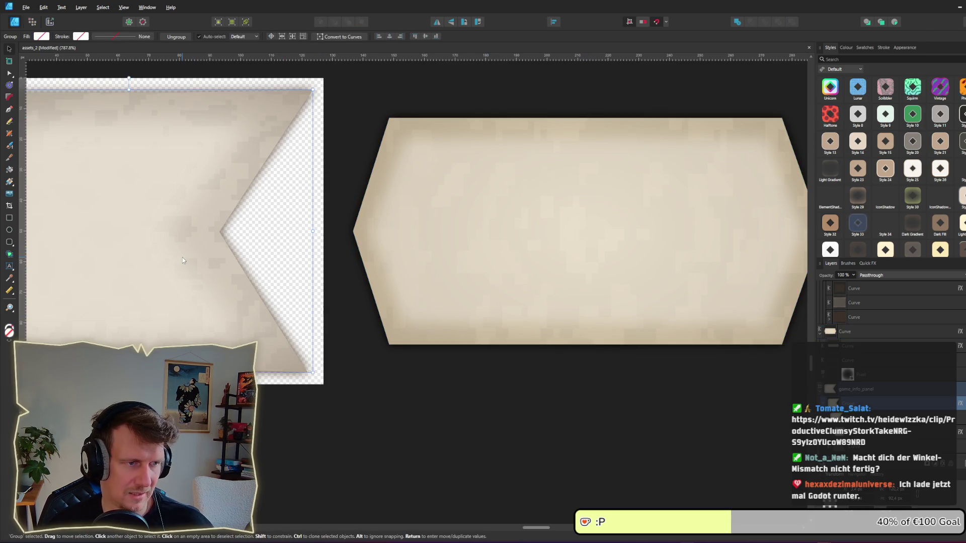
{"action": "double_click", "coordinate": [208, 248]}
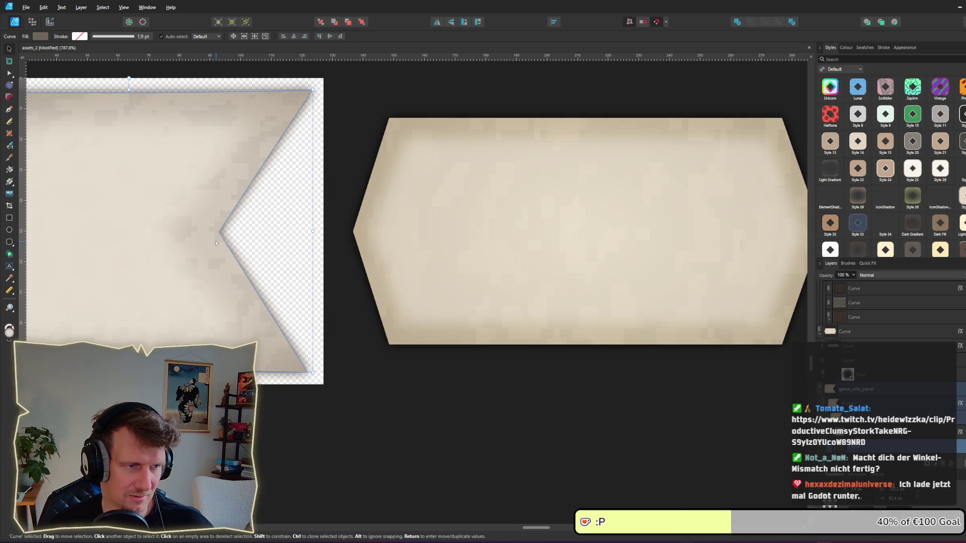
{"action": "key", "text": "a"}
{"action": "left_click_drag", "start_coordinate": [219, 233], "coordinate": [229, 232]}
{"action": "key", "text": "v"}
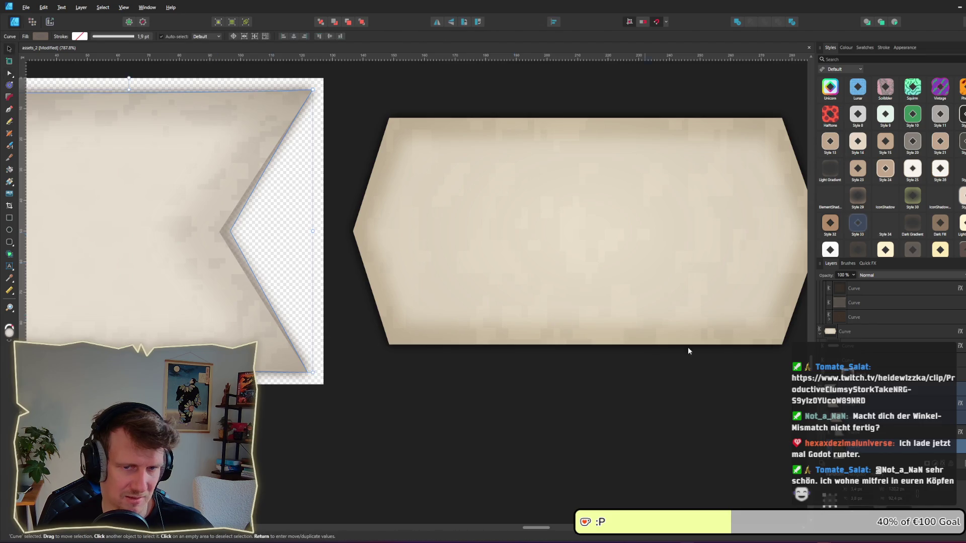
{"action": "key", "text": "a"}
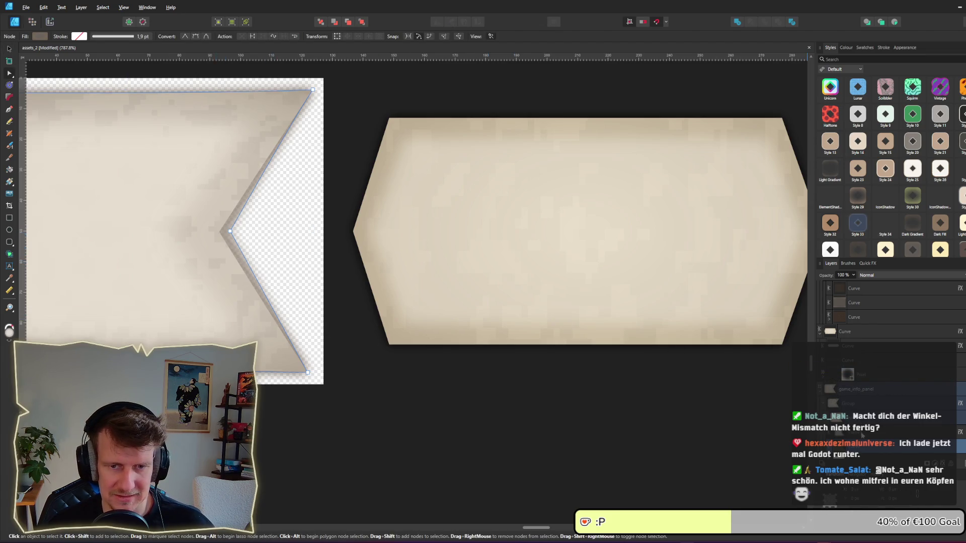
{"action": "left_click", "coordinate": [859, 430]}
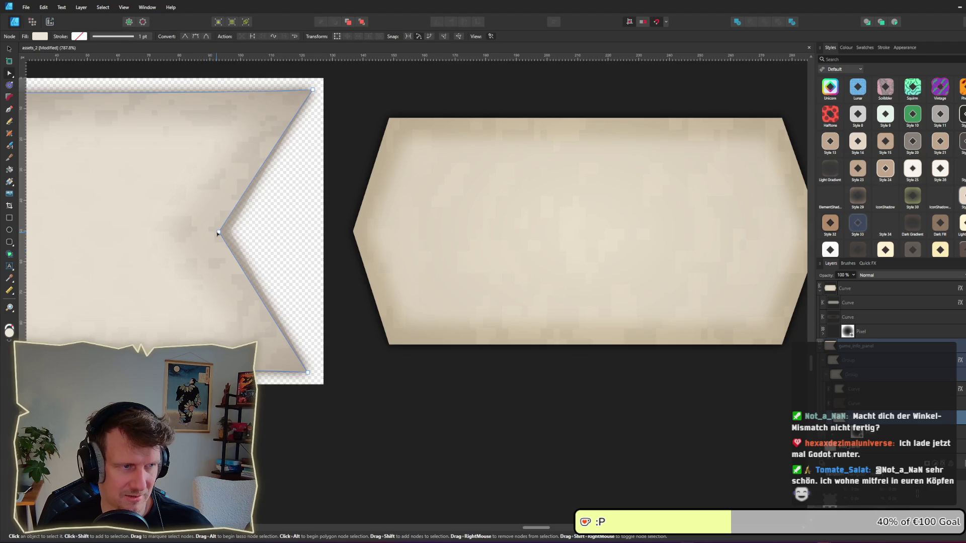
{"action": "left_click_drag", "start_coordinate": [219, 232], "coordinate": [230, 231]}
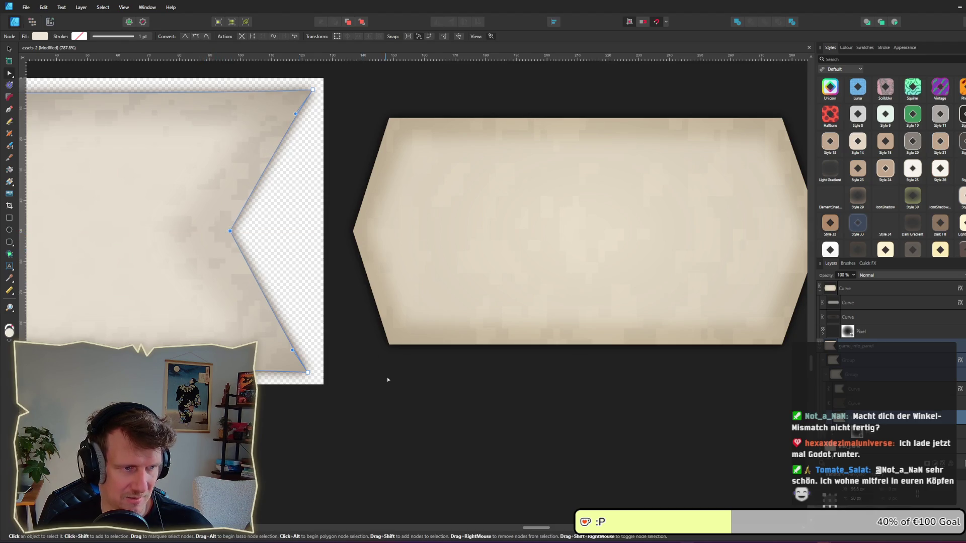
{"action": "left_click", "coordinate": [388, 380]}
{"action": "scroll", "coordinate": [445, 309], "scroll_direction": "down", "scroll_amount": 2}
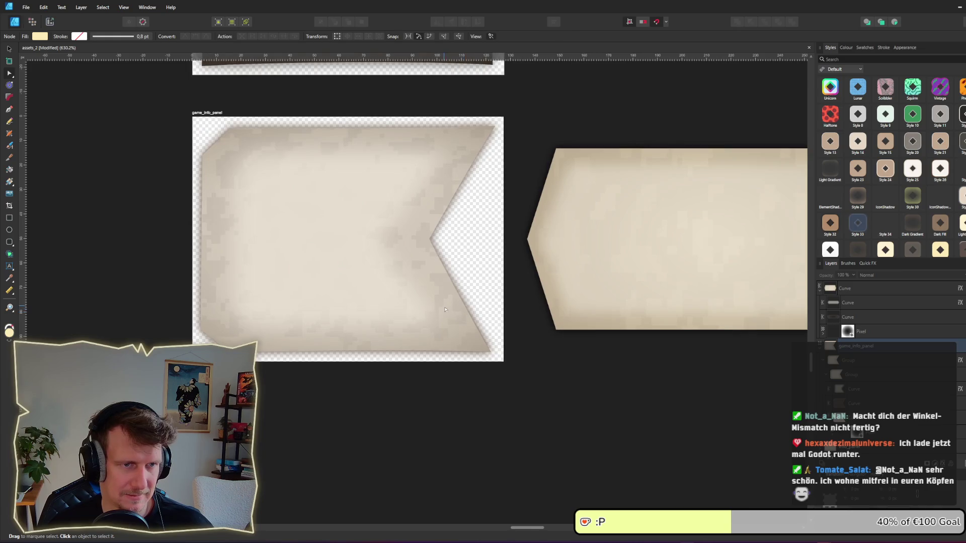
- Export the game_info_panel slice as PNG, overwriting the existing file
{"action": "left_click", "coordinate": [50, 21]}
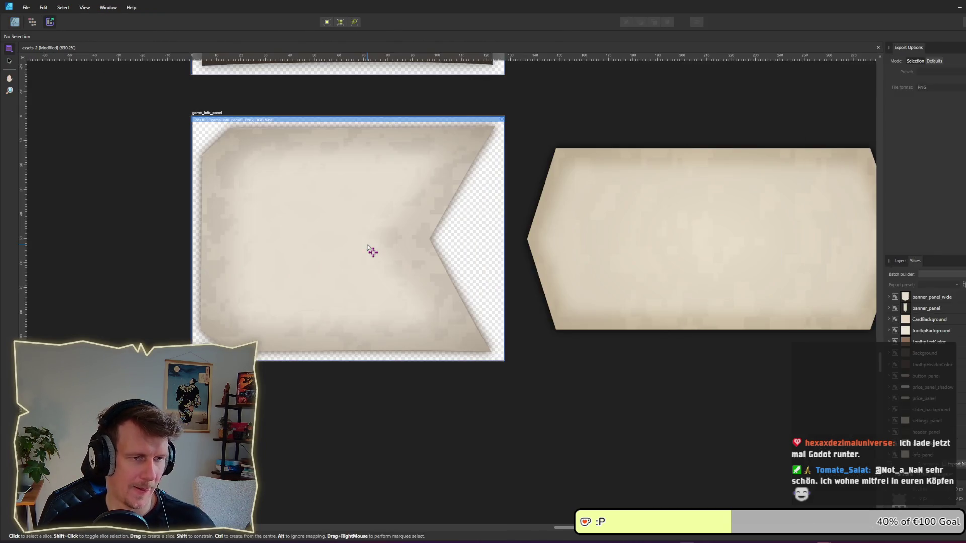
{"action": "left_click", "coordinate": [955, 464]}
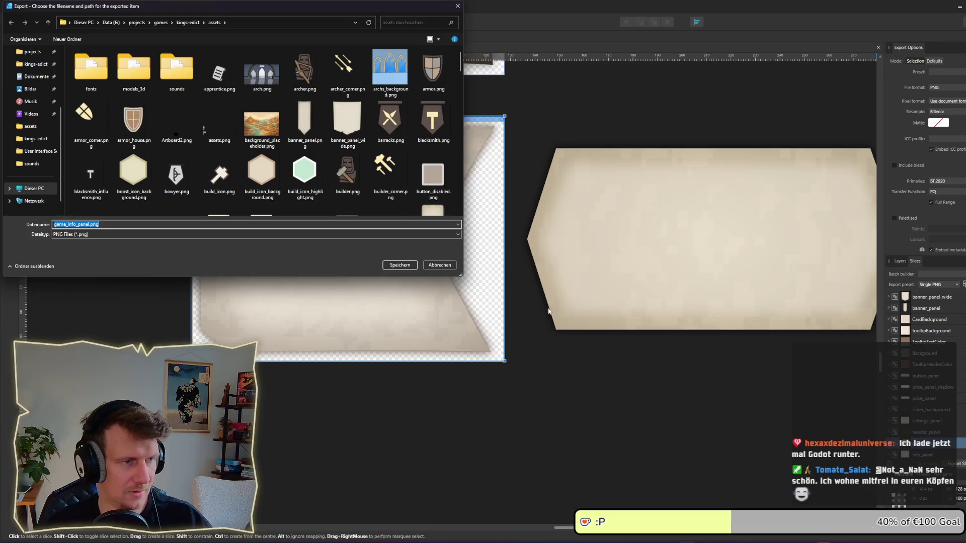
{"action": "key", "text": "Return"}
{"action": "key", "text": "Return"}
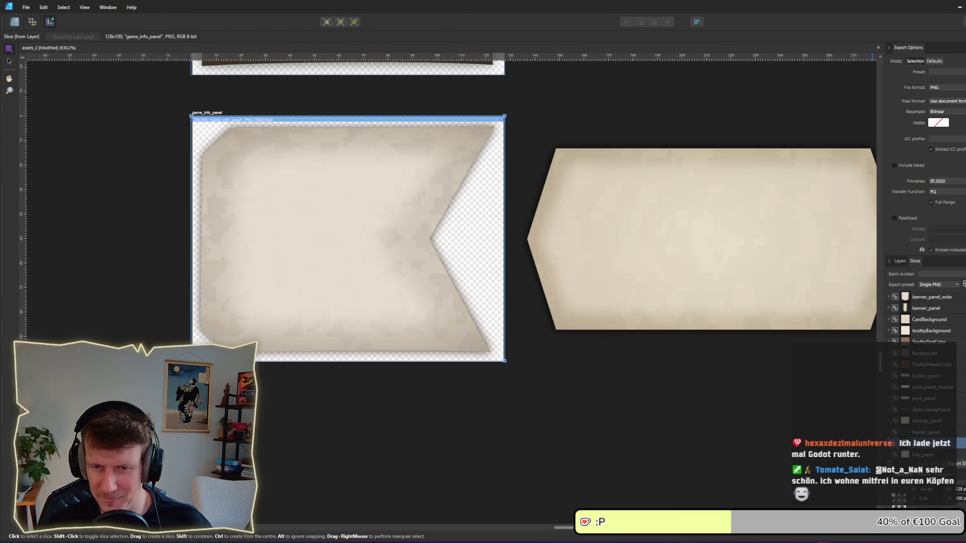
{"action": "left_click", "coordinate": [563, 398]}
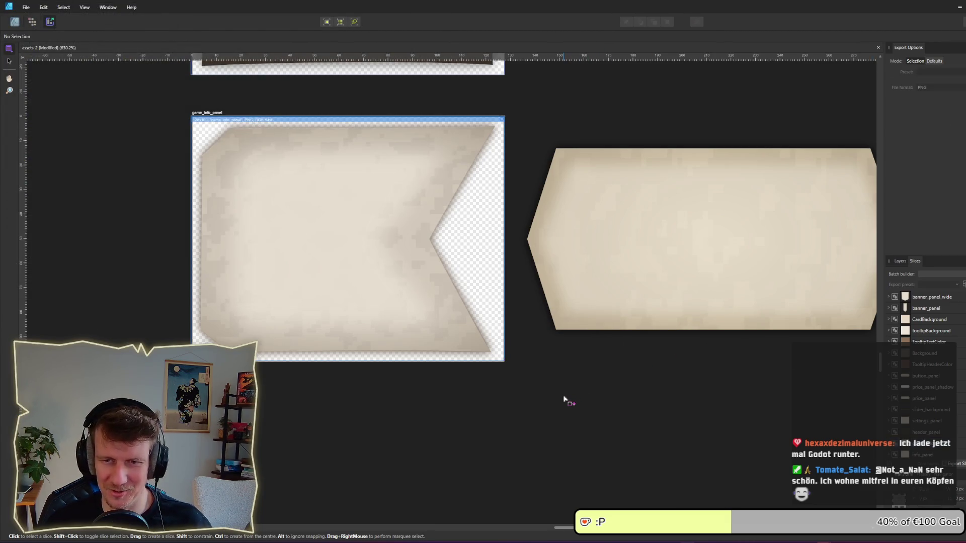
- Cycle through the Godot scene and running game windows, ending on the Affinity Designer asset document
{"action": "key", "text": "alt+Tab"}
{"action": "key", "text": "Tab"}
{"action": "left_click", "coordinate": [302, 244]}
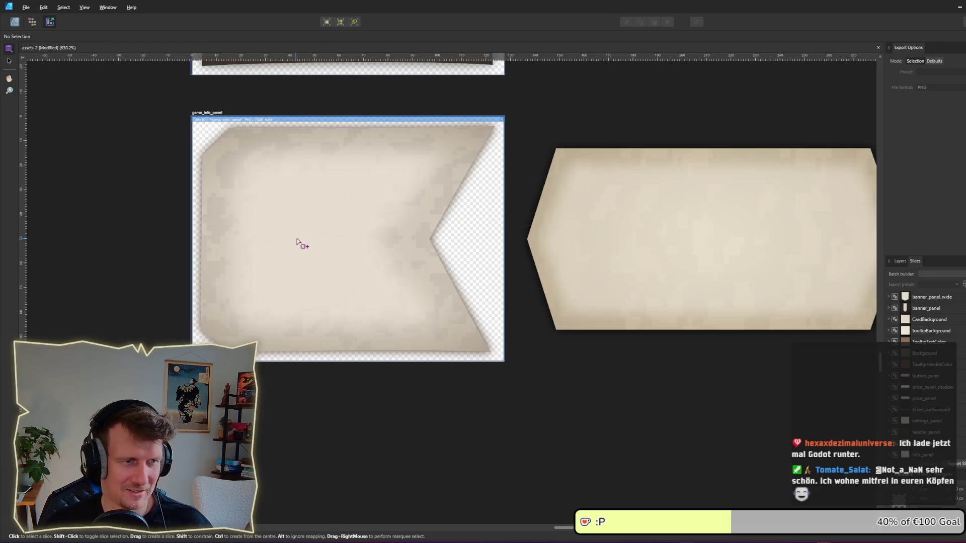
{"action": "key", "text": "alt+Tab"}
{"action": "key", "text": "Tab"}
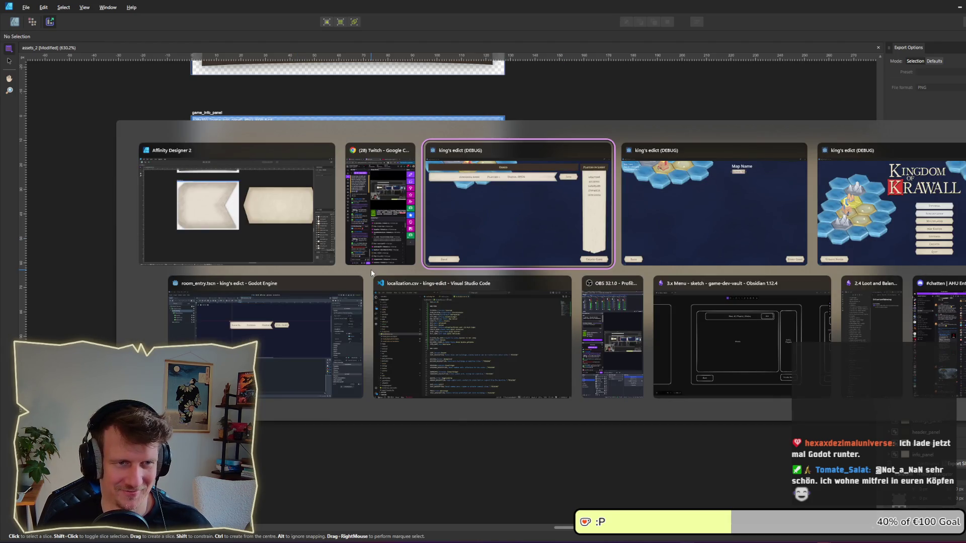
{"action": "left_click", "coordinate": [262, 359]}
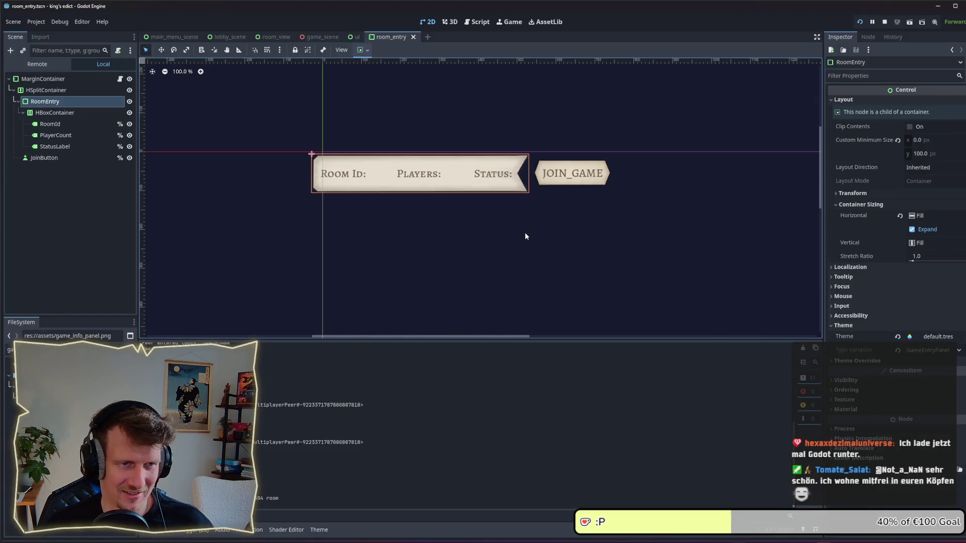
{"action": "key", "text": "alt+Tab"}
{"action": "key", "text": "Tab"}
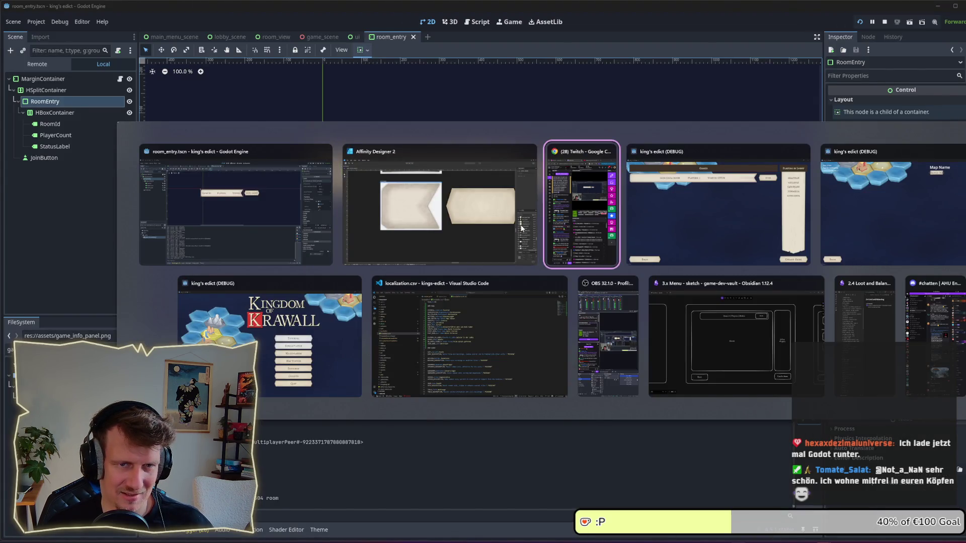
{"action": "key", "text": "Escape"}
{"action": "key", "text": "alt+Tab"}
{"action": "key", "text": "Tab"}
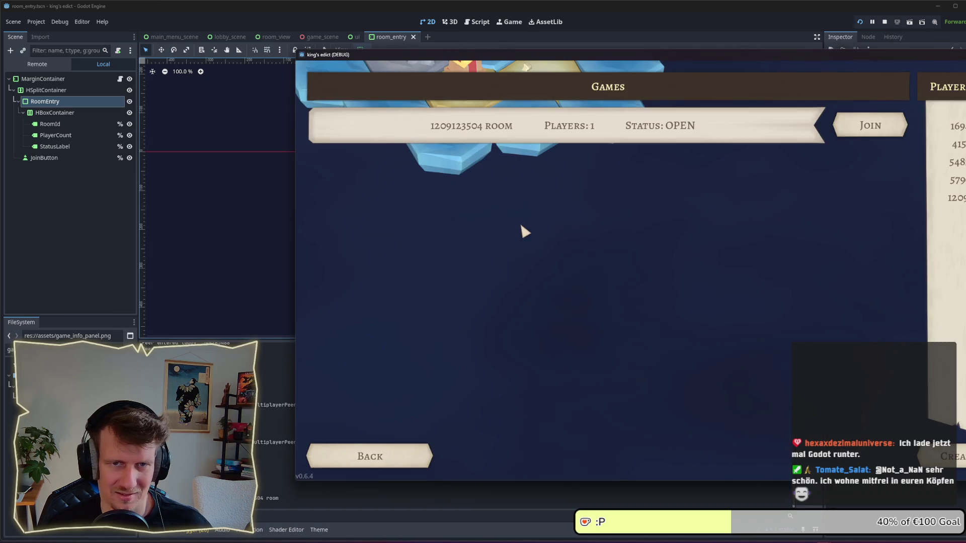
{"action": "key", "text": "alt+Tab"}
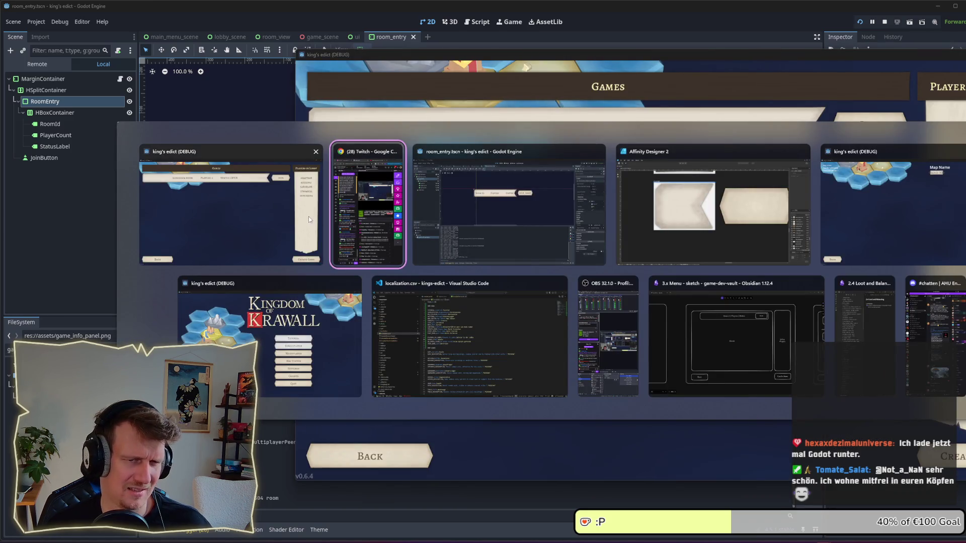
{"action": "left_click", "coordinate": [616, 227]}
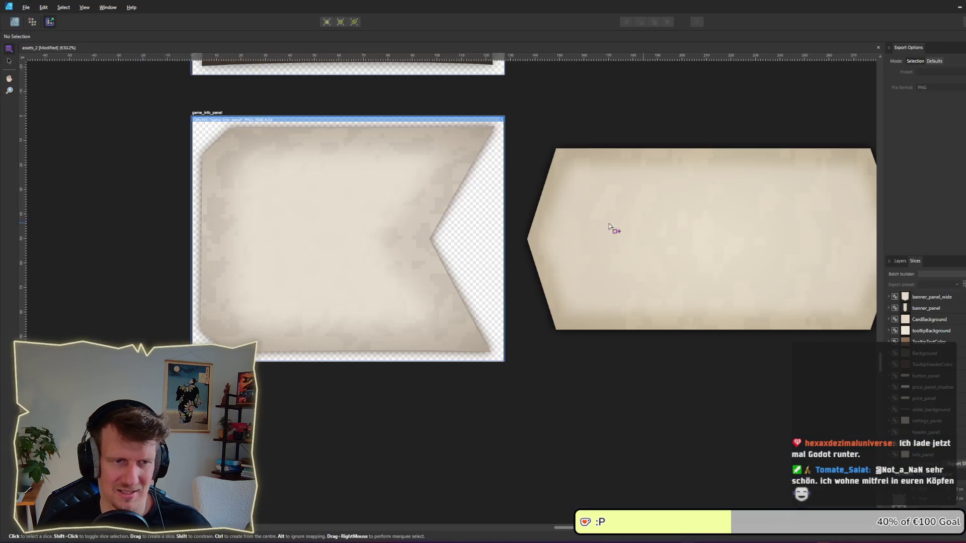
- Pull the panel shape's notch point right, nudged back one pixel, for a shallower notch
{"action": "left_click", "coordinate": [420, 215]}
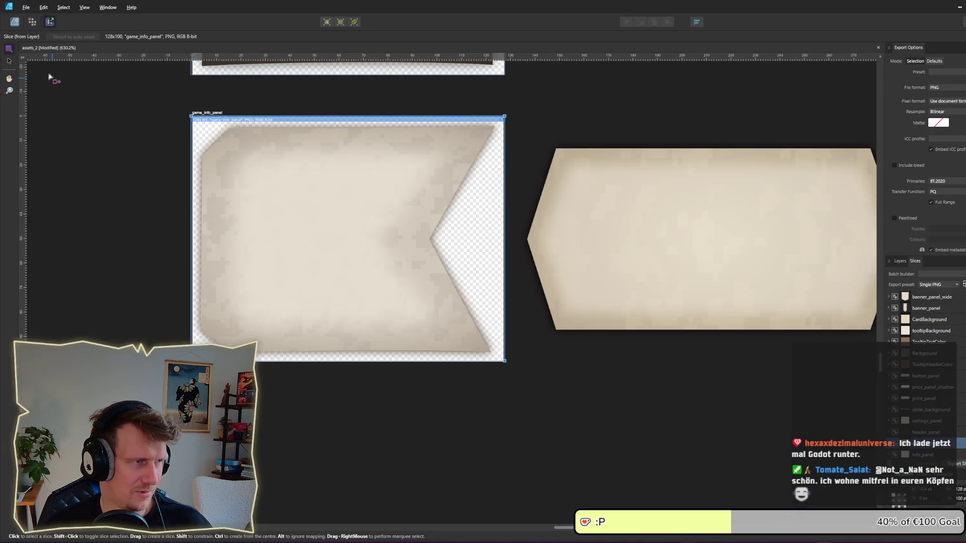
{"action": "left_click", "coordinate": [12, 22]}
{"action": "left_click", "coordinate": [439, 267]}
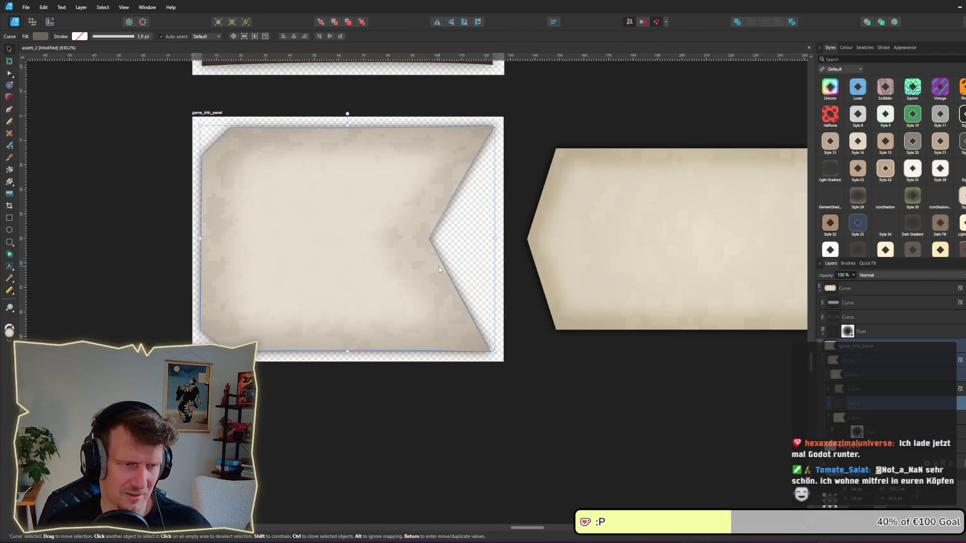
{"action": "key", "text": "a"}
{"action": "left_click_drag", "start_coordinate": [429, 238], "coordinate": [450, 241]}
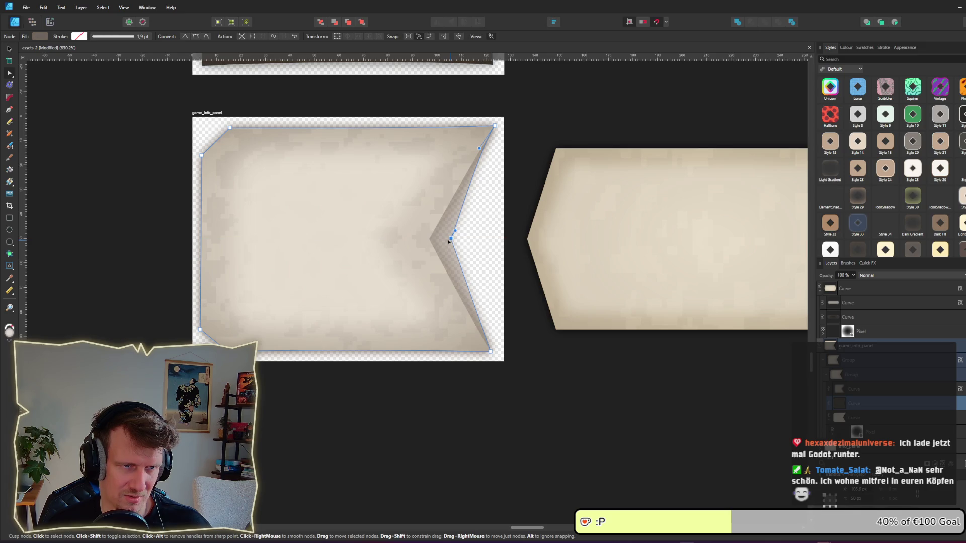
{"action": "key", "text": "Left"}
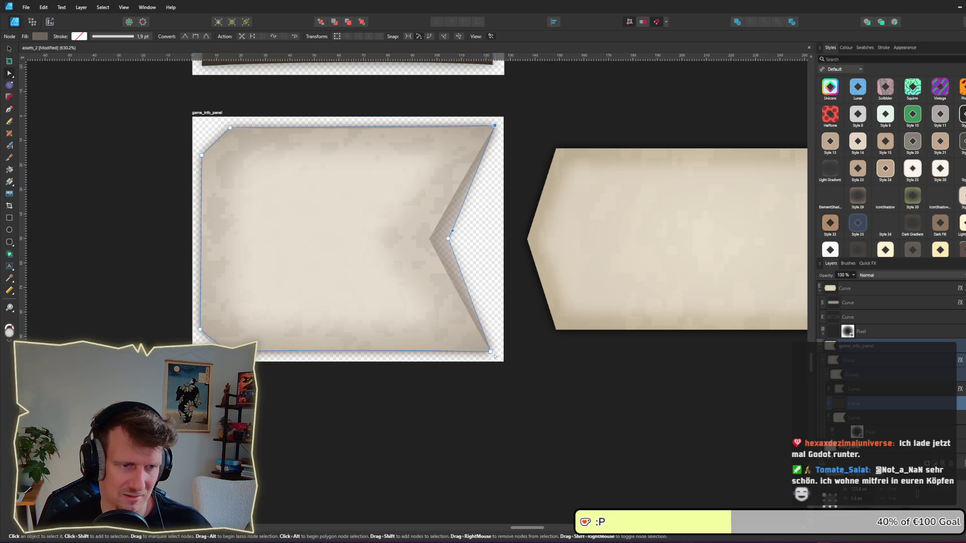
{"action": "left_click", "coordinate": [409, 243]}
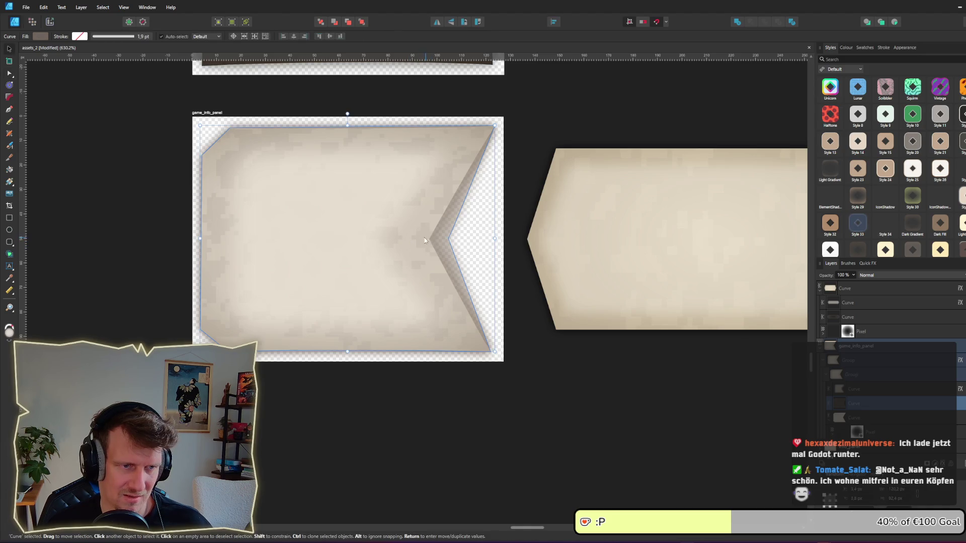
- Move the next curve layer's notch point to match, aligned on the snap guide
{"action": "key", "text": "v"}
{"action": "key", "text": "a"}
{"action": "left_click", "coordinate": [879, 419]}
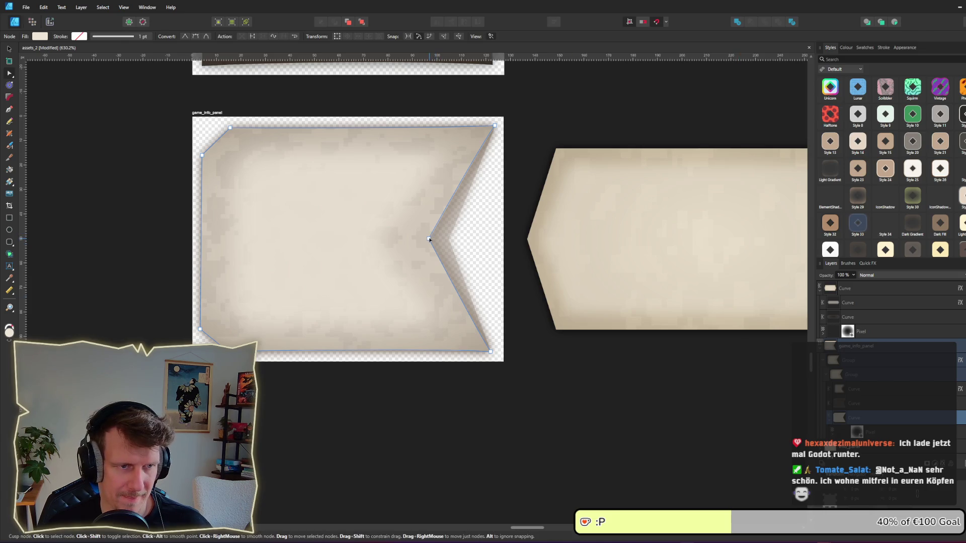
{"action": "left_click_drag", "start_coordinate": [449, 240], "coordinate": [449, 240]}
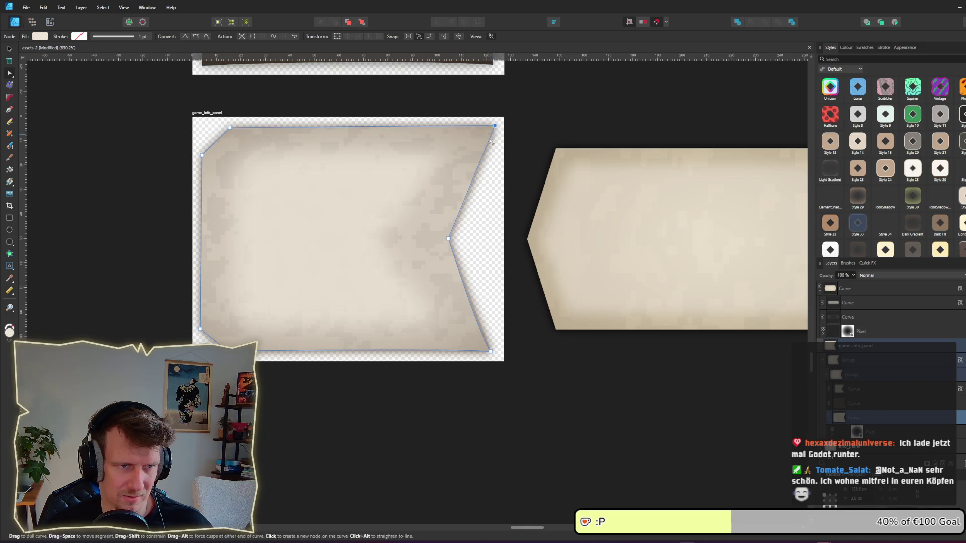
{"action": "left_click", "coordinate": [490, 351]}
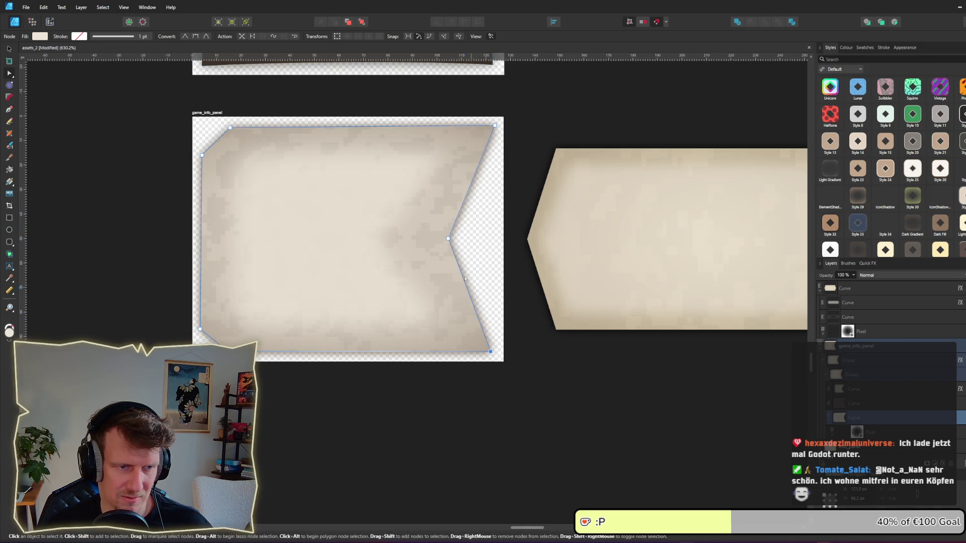
{"action": "left_click_drag", "start_coordinate": [448, 238], "coordinate": [449, 239]}
{"action": "left_click", "coordinate": [542, 338]}
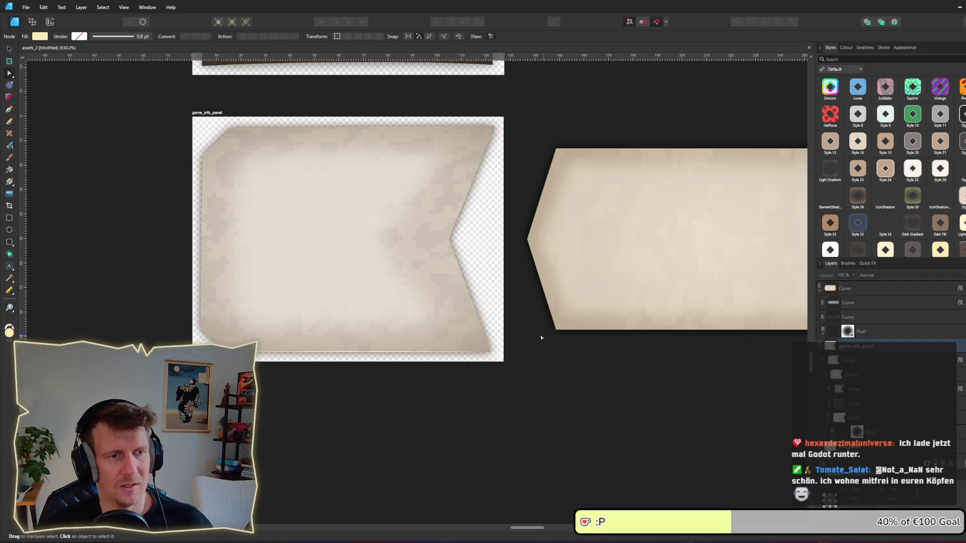
{"action": "left_click", "coordinate": [50, 22]}
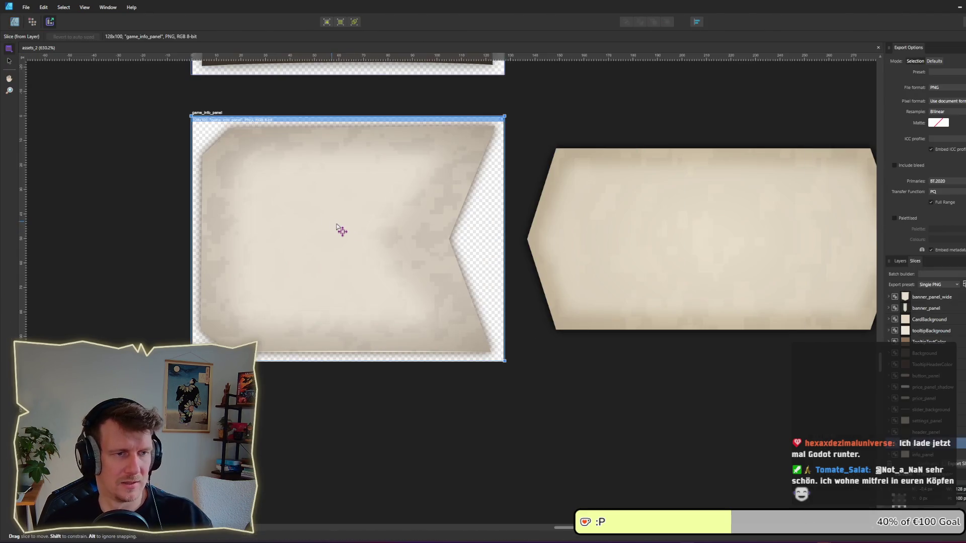
- Export the game_info_panel slice as PNG and bring up Godot's room_entry scene editor
{"action": "key", "text": "Return"}
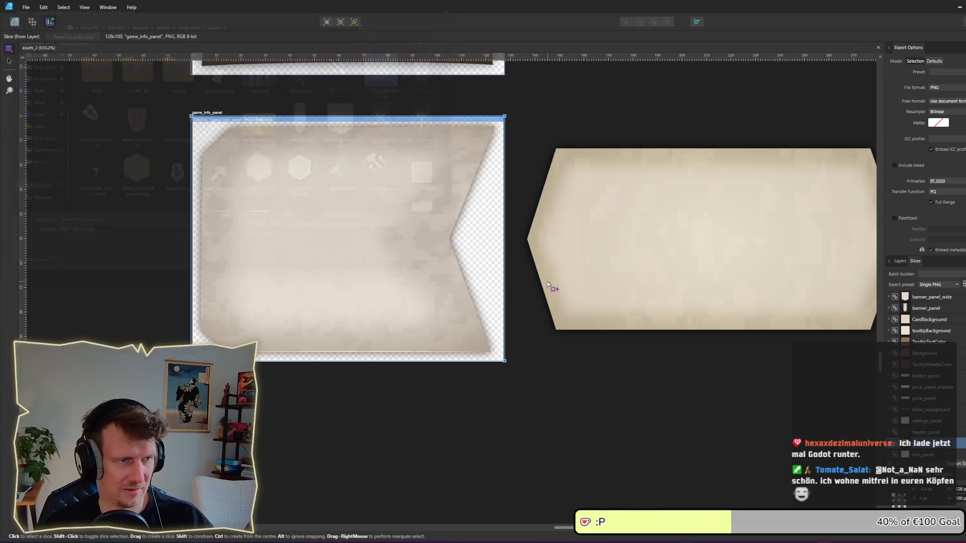
{"action": "key", "text": "alt+Tab"}
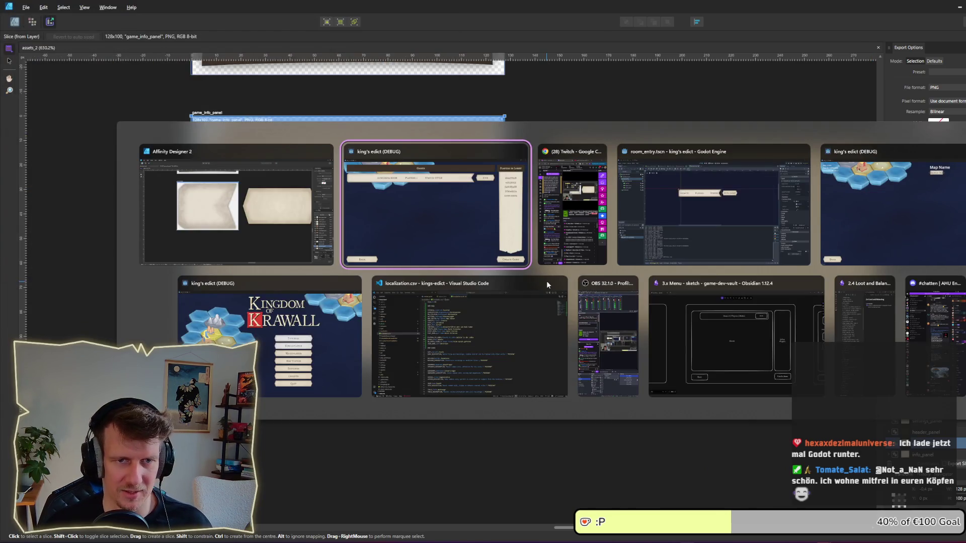
{"action": "key", "text": "alt+Tab"}
{"action": "key", "text": "alt+Tab"}
{"action": "key", "text": "alt+Tab"}
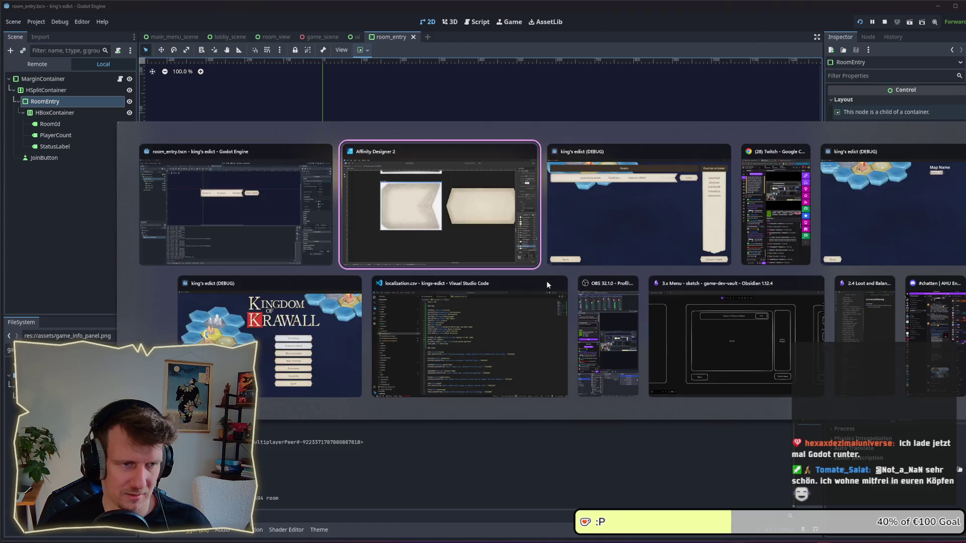
{"action": "key", "text": "alt+Tab"}
{"action": "key", "text": "alt+Tab"}
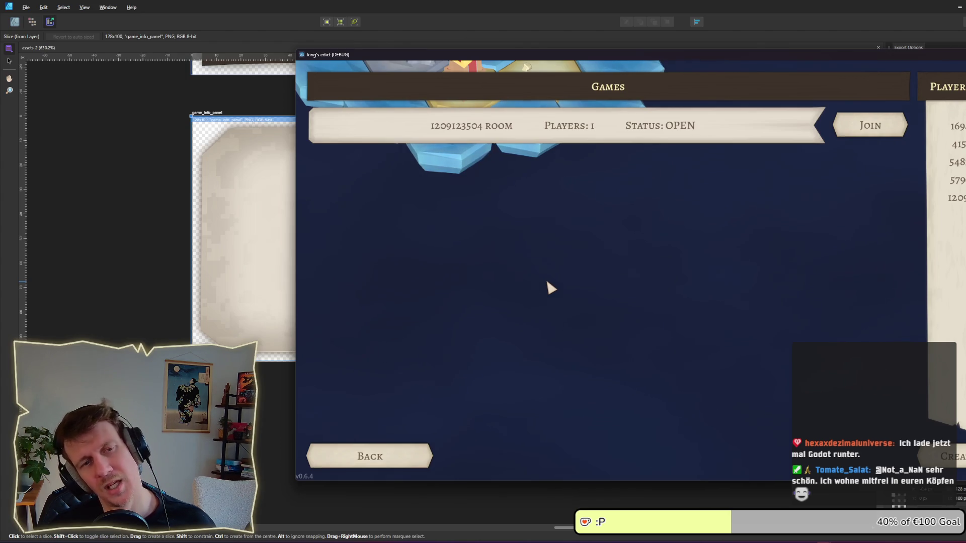
{"action": "key", "text": "alt+Tab"}
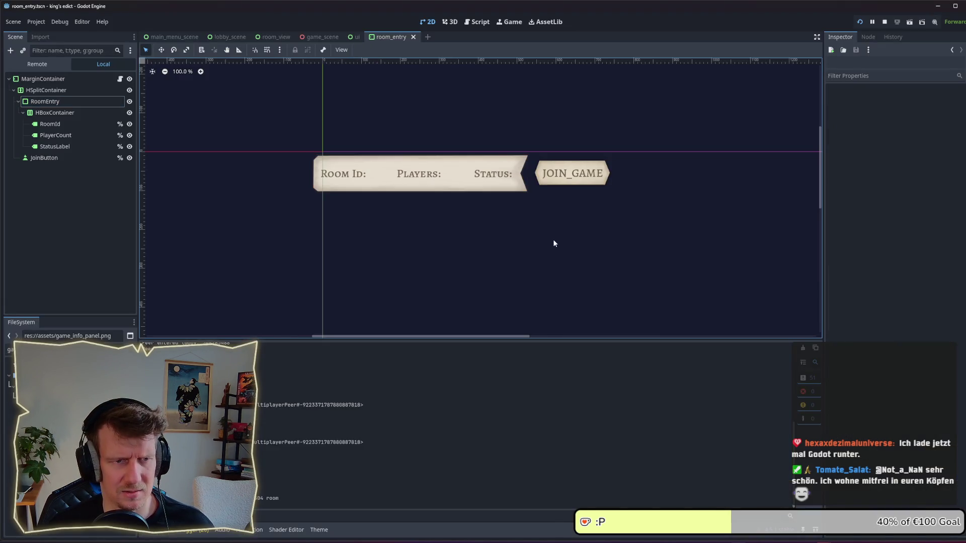
- Make RoomEntry expand horizontally and inspect RoomEntry and HSplitContainer sizes and positions
{"action": "left_click", "coordinate": [411, 168]}
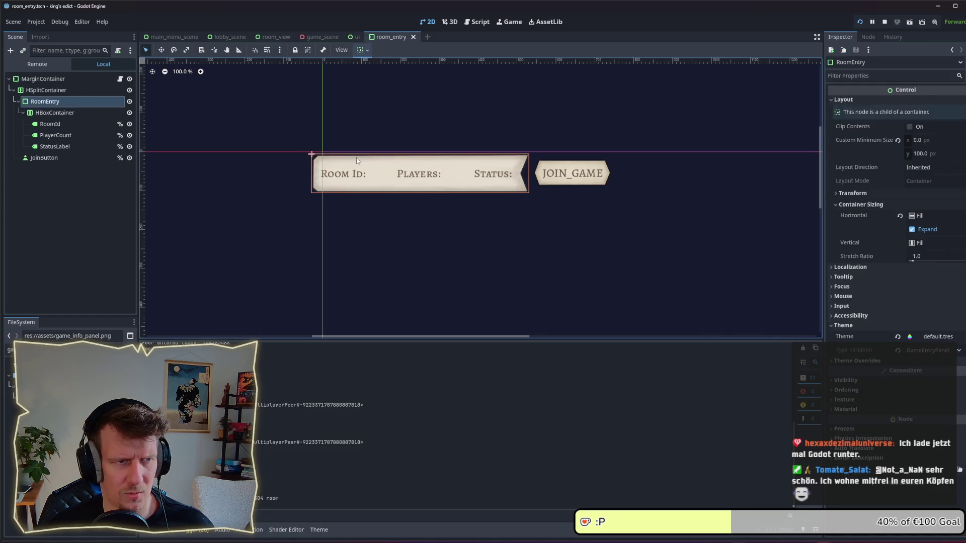
{"action": "left_click", "coordinate": [911, 229]}
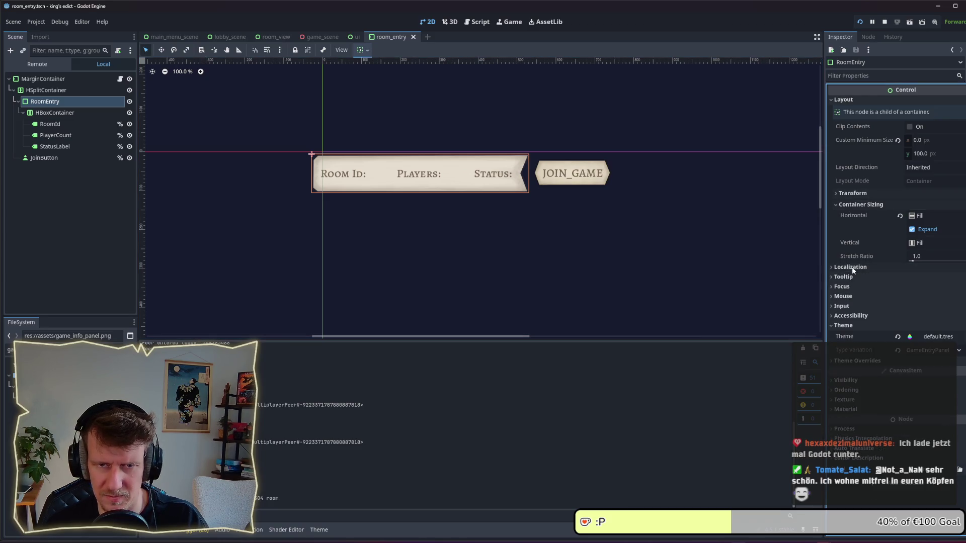
{"action": "left_click", "coordinate": [864, 115]}
{"action": "left_click", "coordinate": [867, 193]}
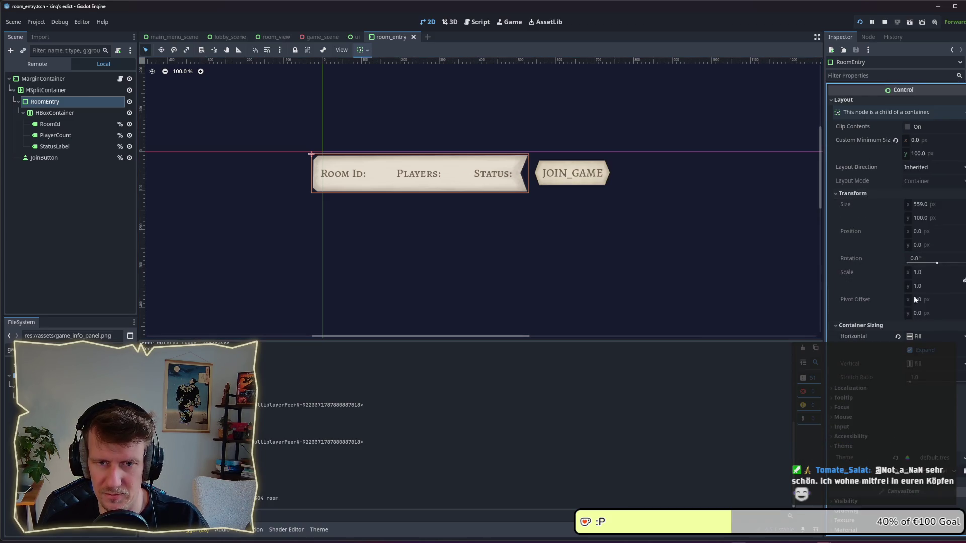
{"action": "left_click", "coordinate": [844, 192]}
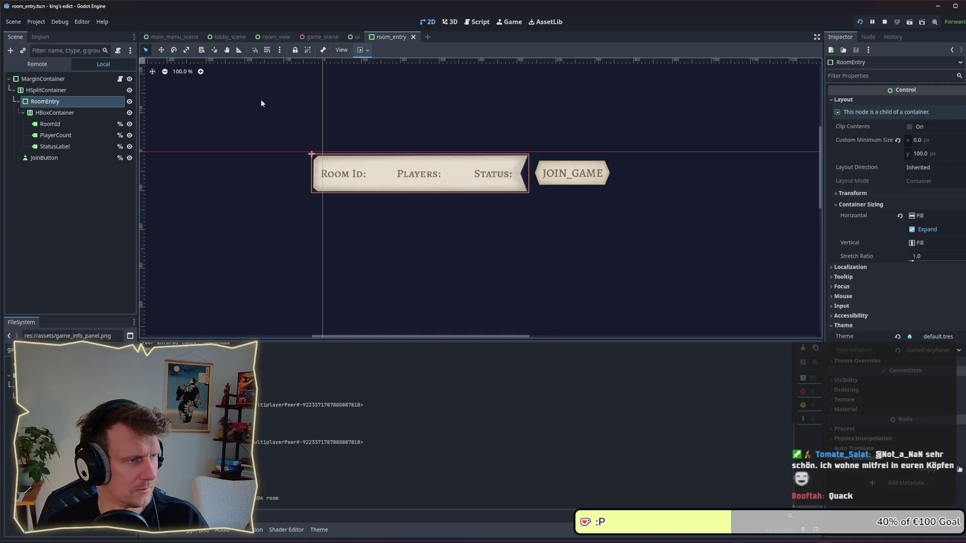
{"action": "left_click", "coordinate": [65, 92]}
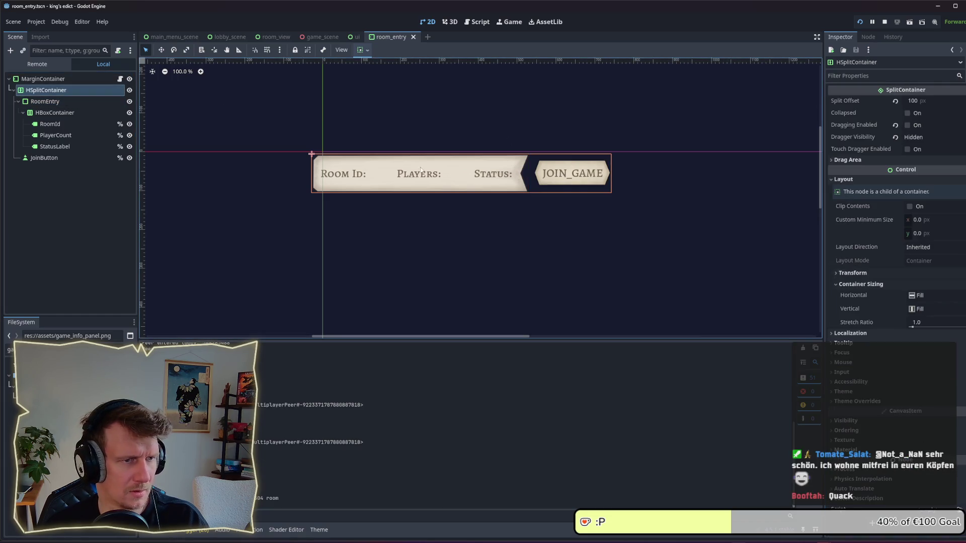
{"action": "left_click", "coordinate": [881, 272]}
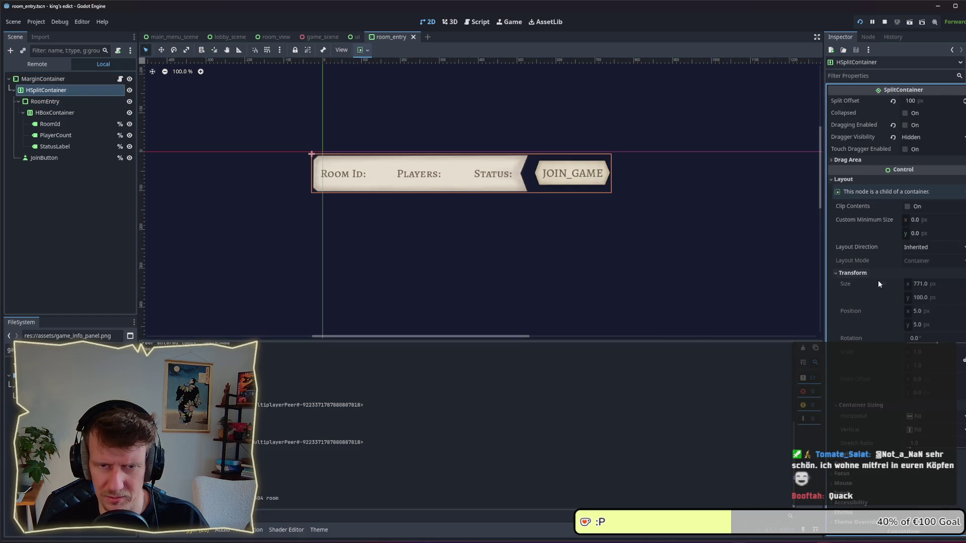
- Set the MarginContainer's x position to 0
{"action": "left_click", "coordinate": [43, 79]}
{"action": "left_click", "coordinate": [903, 251]}
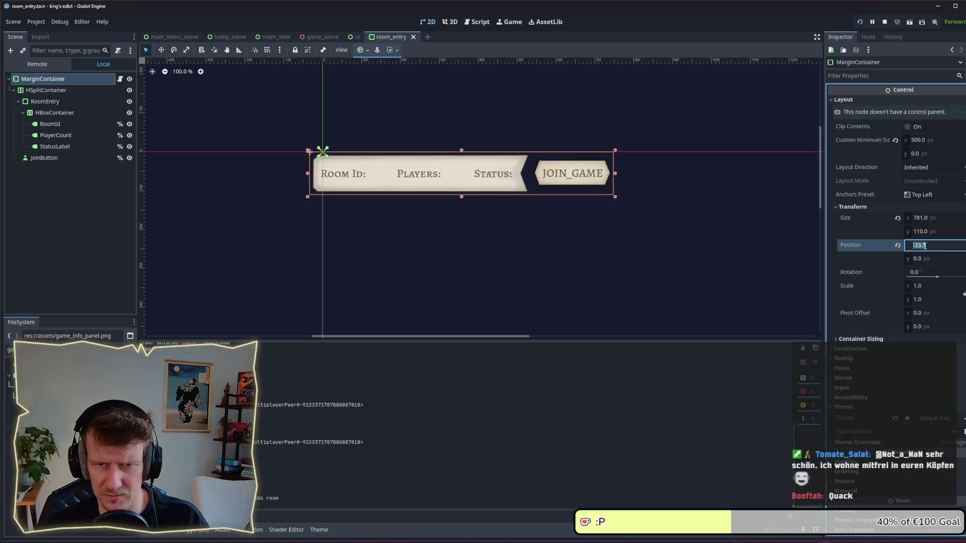
{"action": "type", "text": "0"}
{"action": "key", "text": "Return"}
{"action": "left_click", "coordinate": [475, 261]}
- Save the room_entry scene and relaunch the game to view the lobby
{"action": "key", "text": "ctrl+s"}
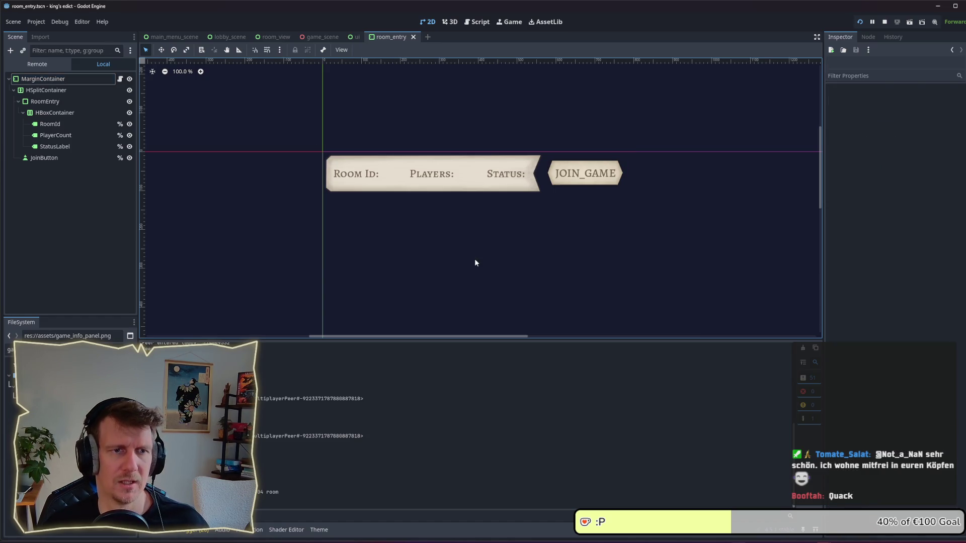
{"action": "key", "text": "F8"}
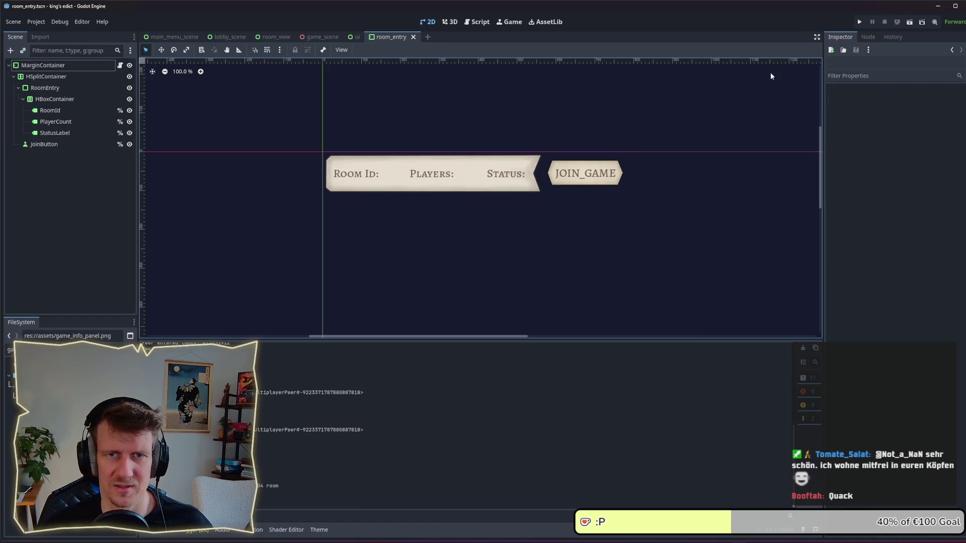
{"action": "left_click", "coordinate": [860, 21]}
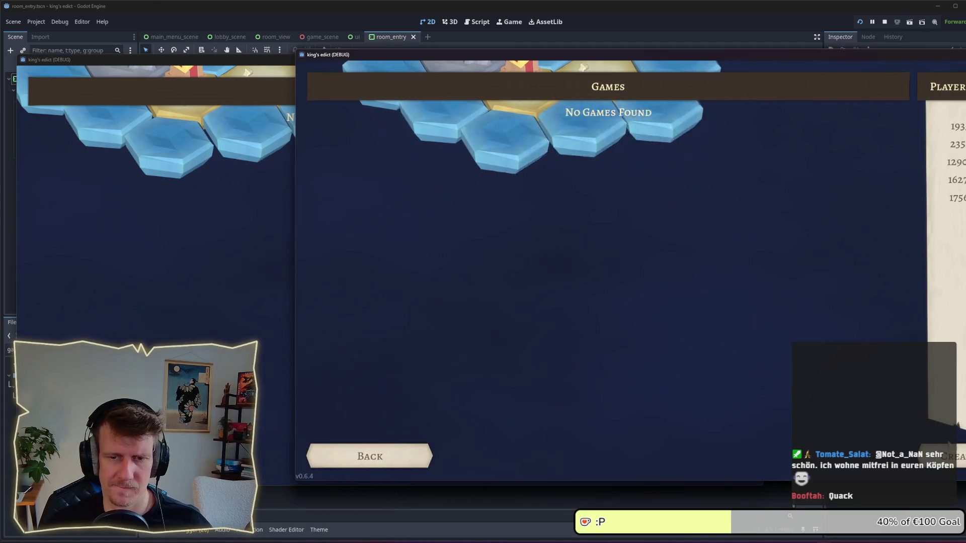
{"action": "left_click", "coordinate": [233, 270]}
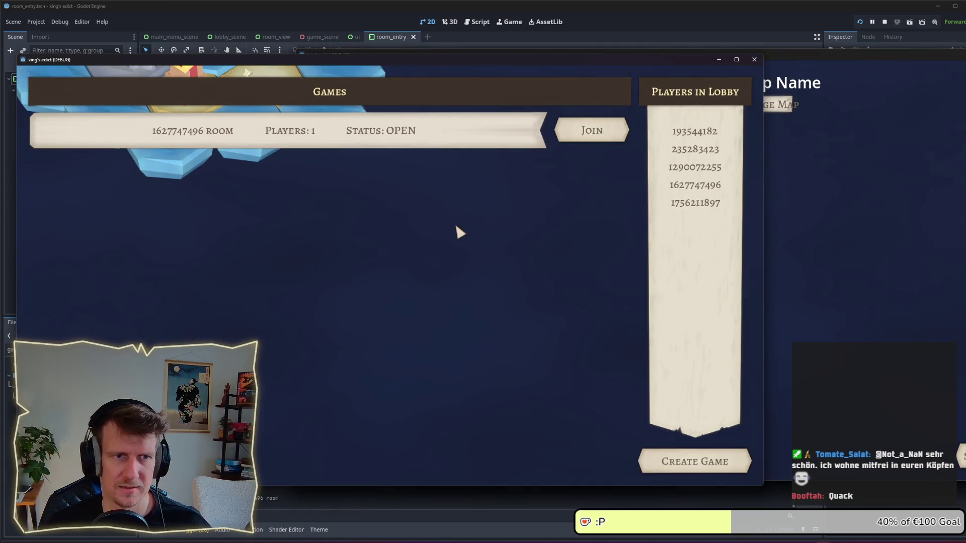
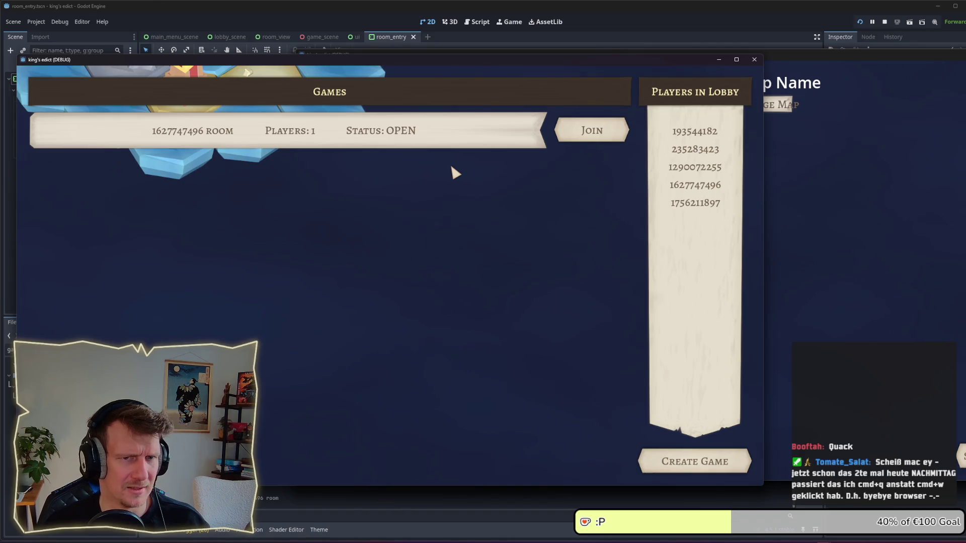
- Raise the debug window waiting in its room view above the lobby window
{"action": "key", "text": "alt+Tab"}
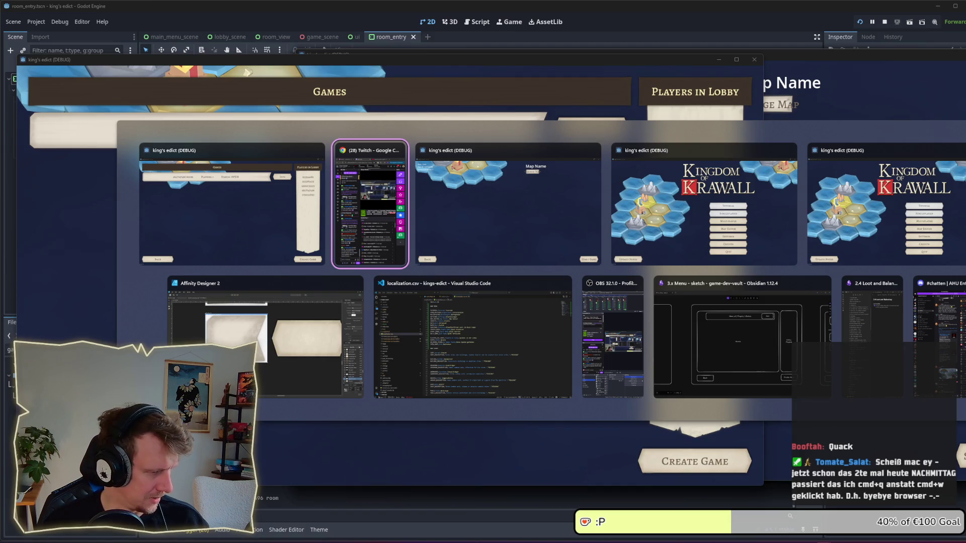
{"action": "key", "text": "Escape"}
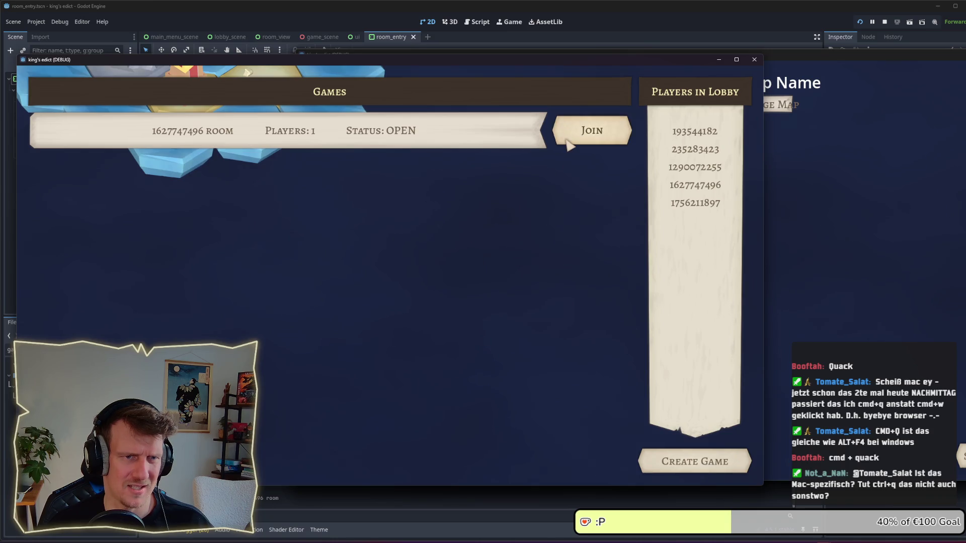
{"action": "left_click", "coordinate": [890, 300]}
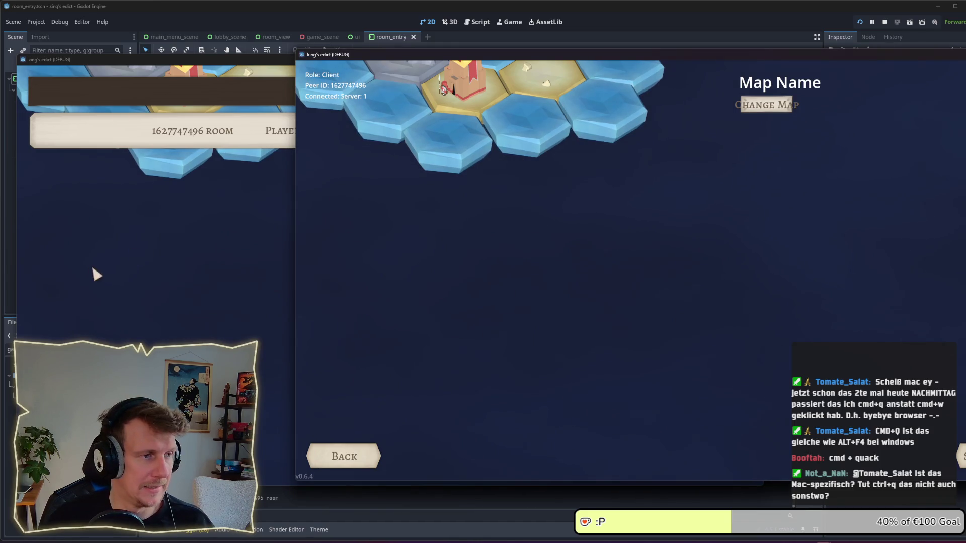
- Move the room window aside and open Multiplayer from the main-menu game instance
{"action": "left_click", "coordinate": [275, 245]}
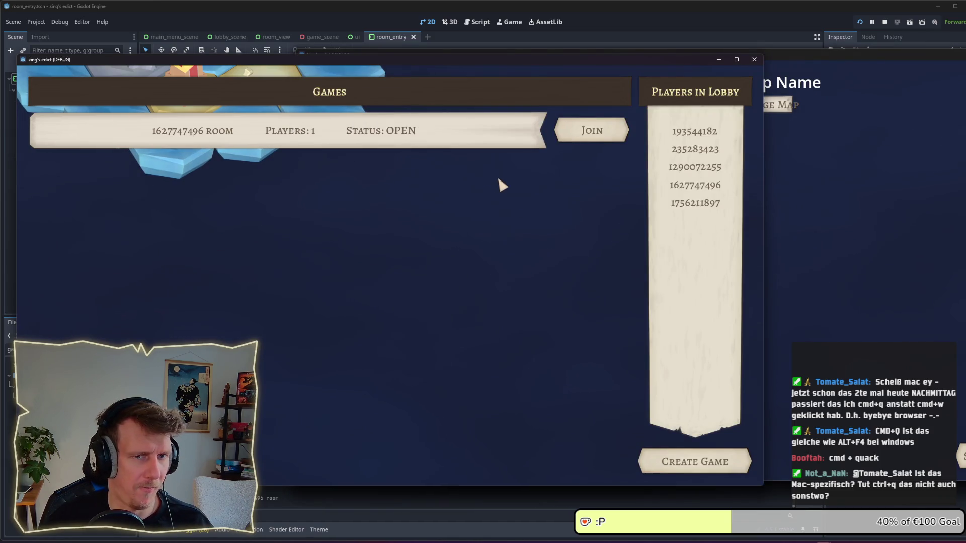
{"action": "left_click", "coordinate": [830, 290]}
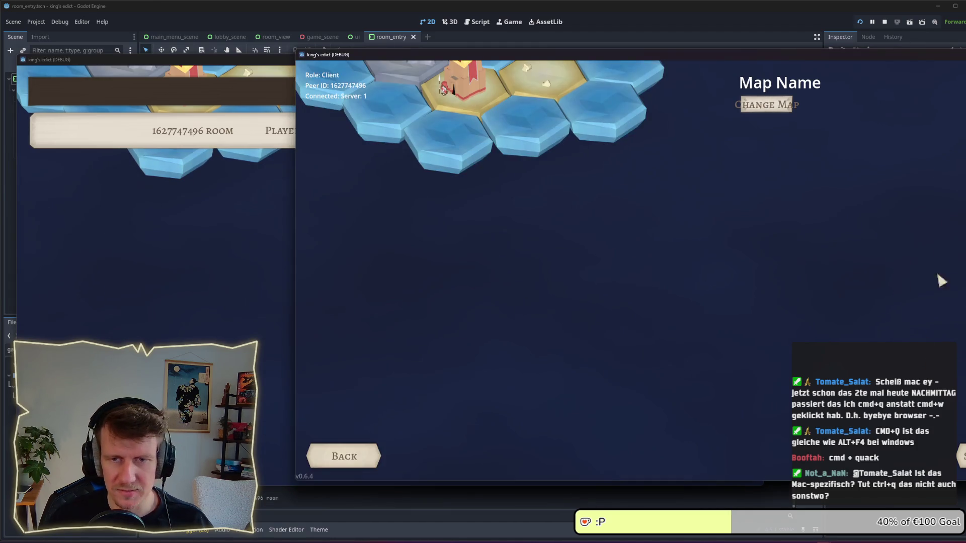
{"action": "left_click_drag", "start_coordinate": [903, 55], "coordinate": [788, 55]}
{"action": "left_click", "coordinate": [880, 201]}
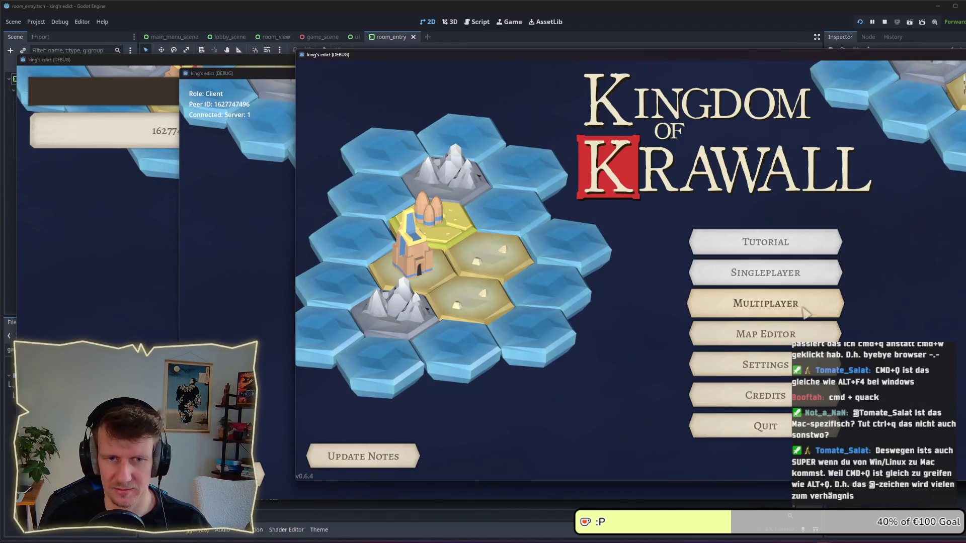
{"action": "left_click", "coordinate": [764, 311]}
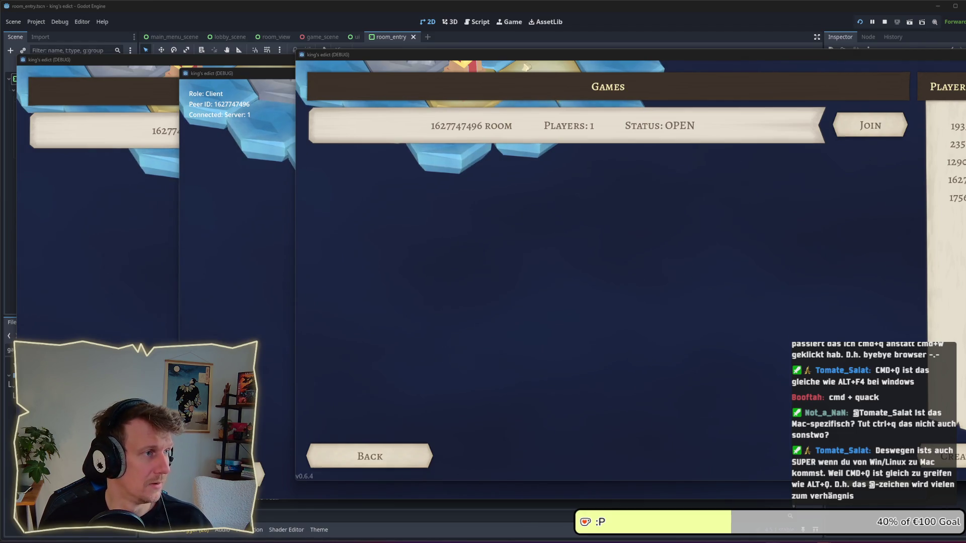
- Cycle the debug windows until the lobby listing 193544182 room is in front
{"action": "left_click", "coordinate": [570, 215]}
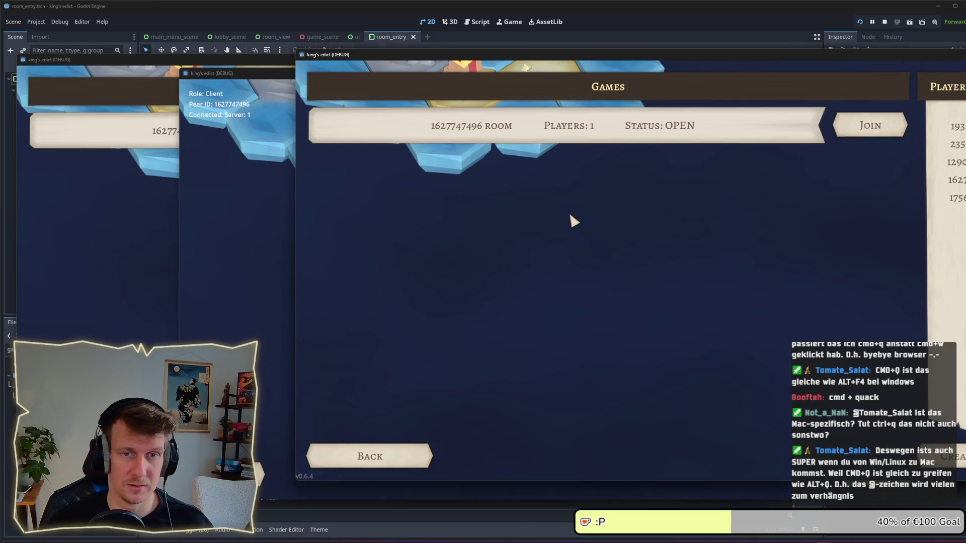
{"action": "left_click", "coordinate": [269, 244]}
{"action": "left_click", "coordinate": [146, 239]}
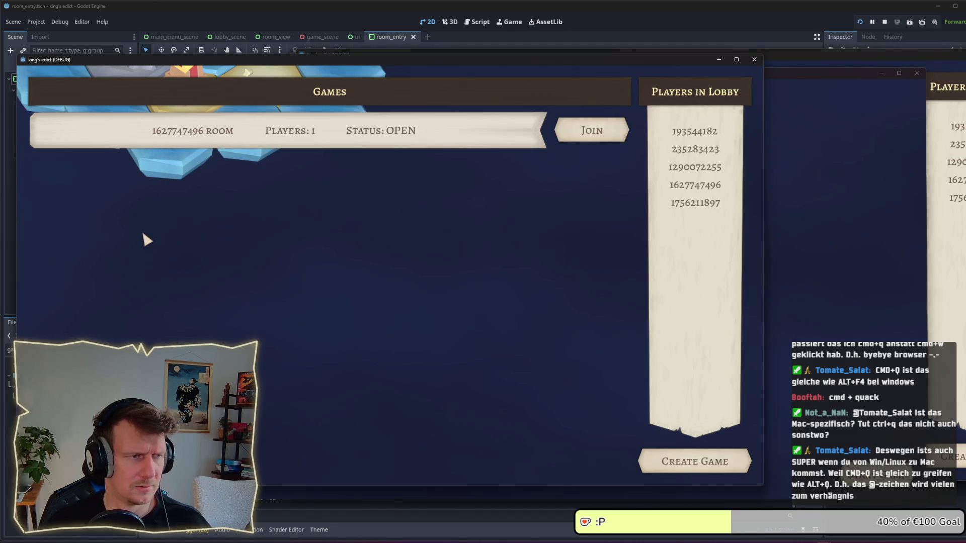
{"action": "left_click", "coordinate": [814, 249]}
{"action": "left_click", "coordinate": [873, 214]}
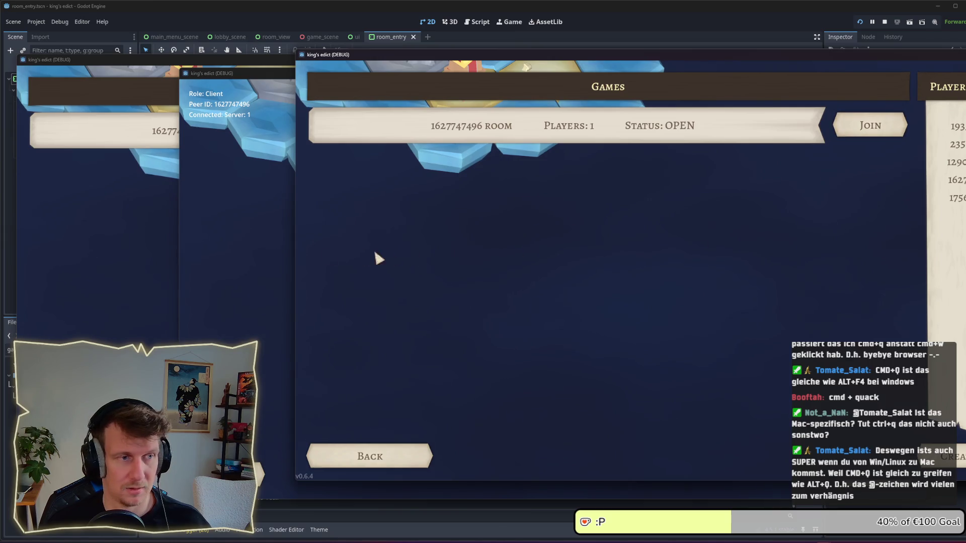
{"action": "left_click", "coordinate": [244, 254]}
{"action": "left_click", "coordinate": [945, 227]}
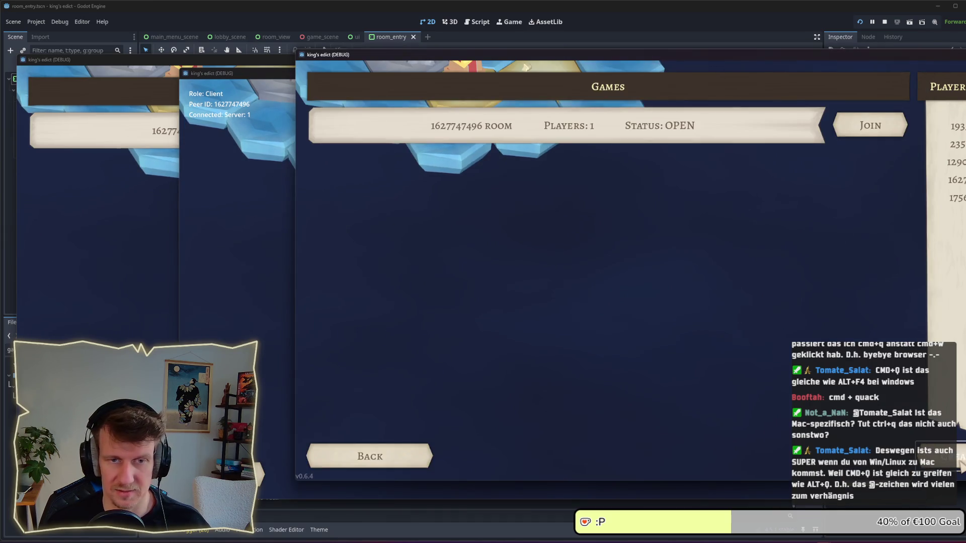
{"action": "left_click", "coordinate": [220, 280]}
{"action": "left_click", "coordinate": [156, 289]}
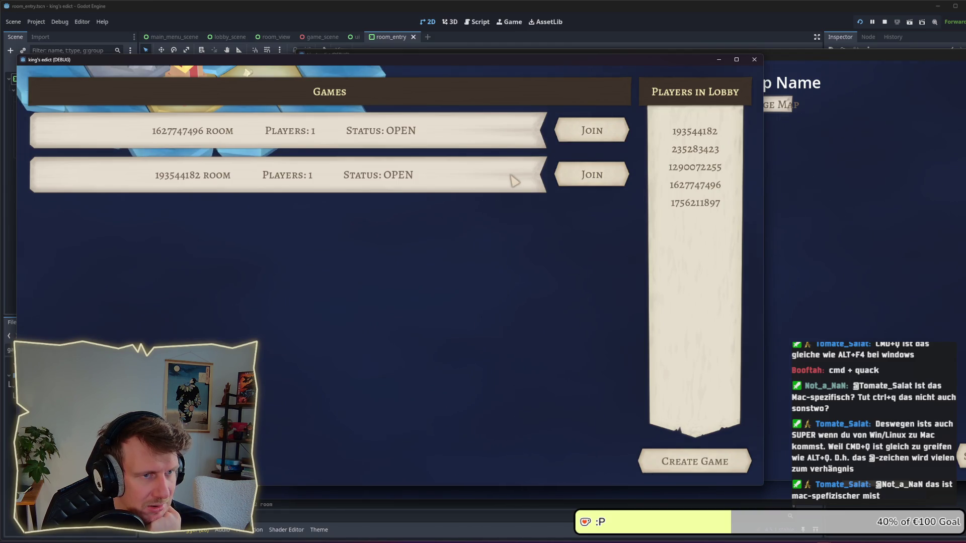
{"action": "left_click", "coordinate": [961, 108]}
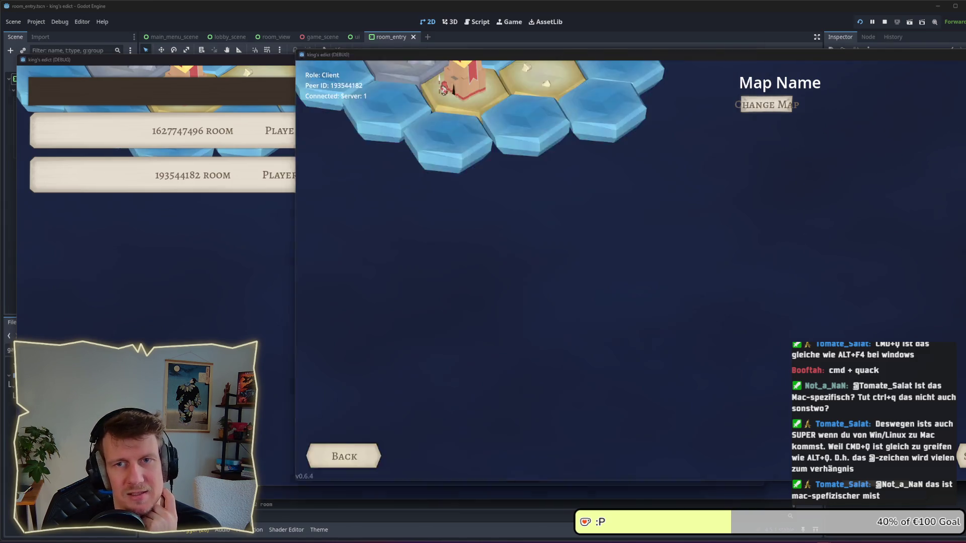
{"action": "left_click", "coordinate": [416, 163]}
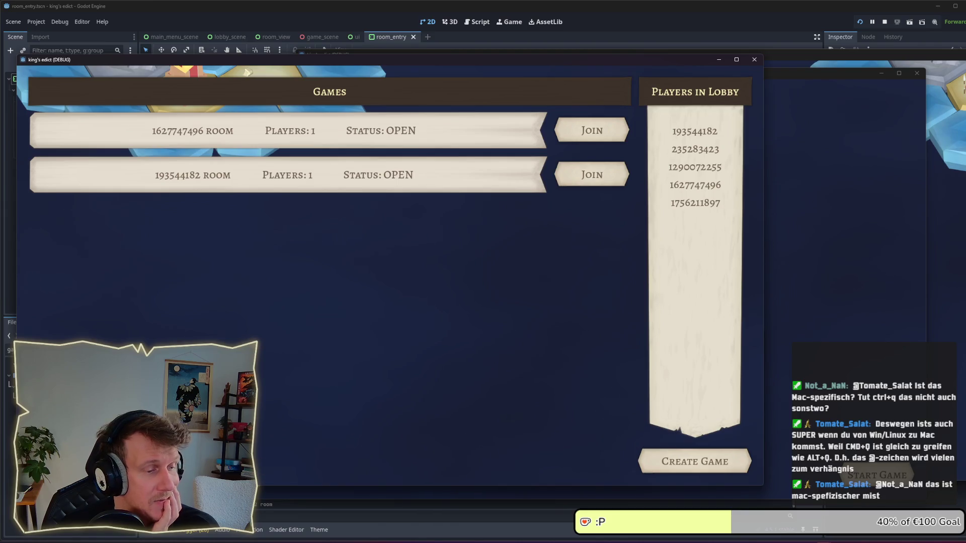
{"action": "key", "text": "Escape"}
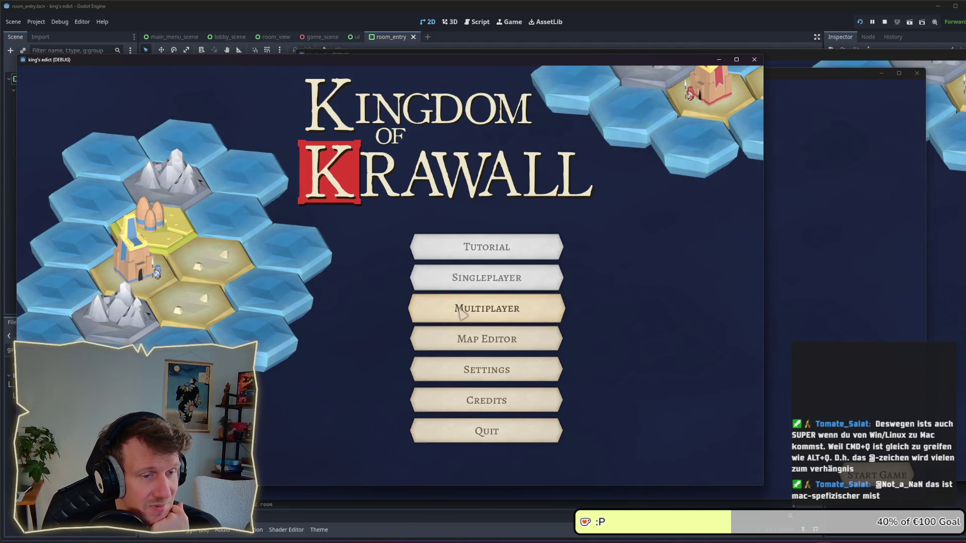
{"action": "left_click", "coordinate": [460, 312]}
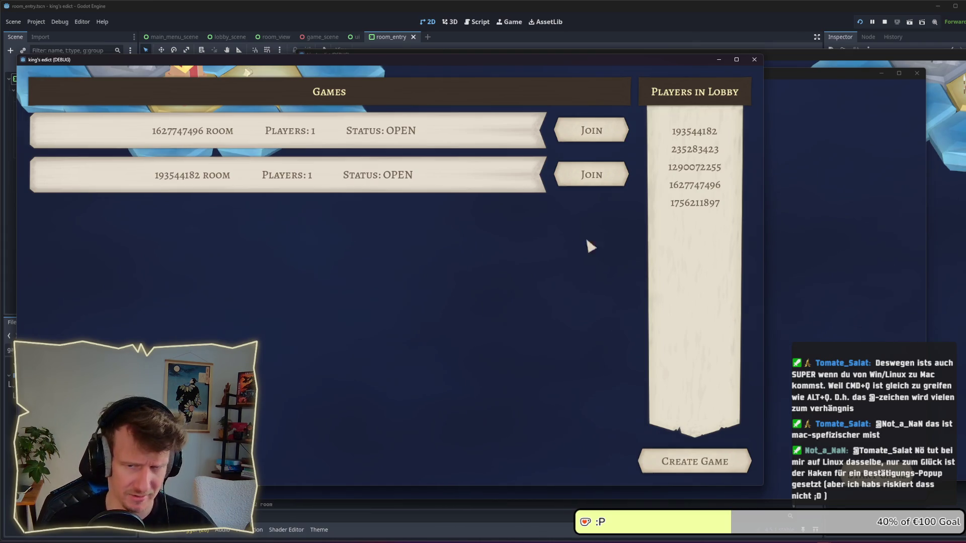
{"action": "key", "text": "alt+Tab"}
{"action": "key", "text": "alt+Tab"}
{"action": "left_click", "coordinate": [787, 303]}
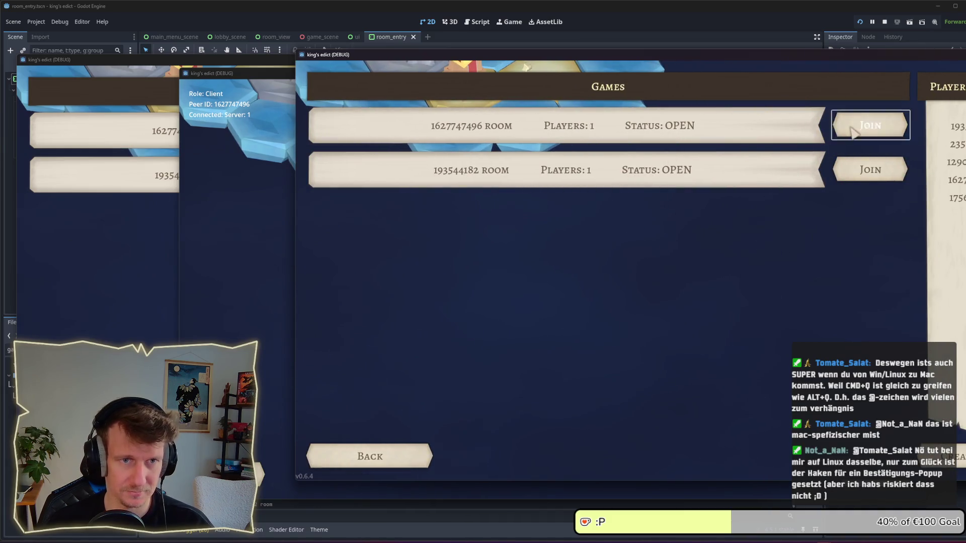
{"action": "left_click", "coordinate": [869, 125]}
{"action": "left_click", "coordinate": [112, 276]}
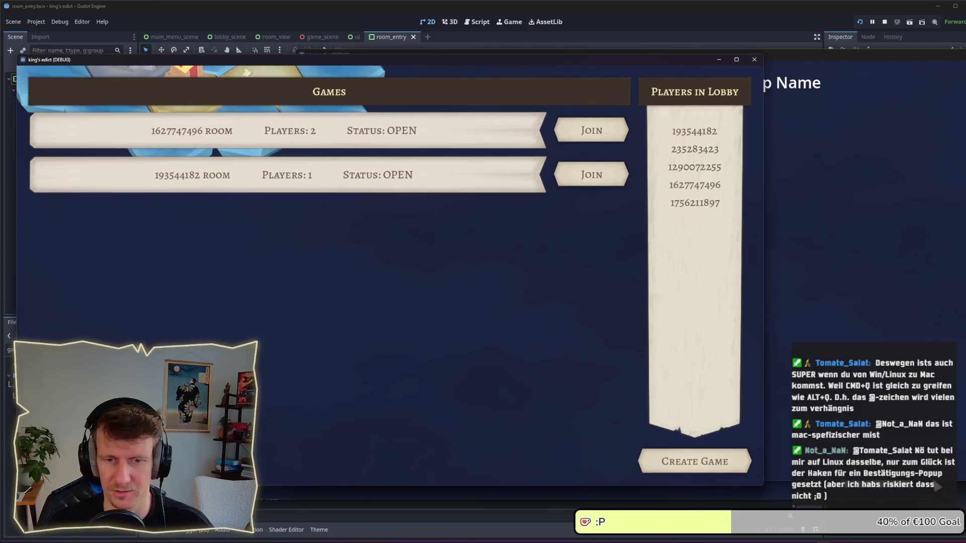
{"action": "left_click", "coordinate": [818, 498]}
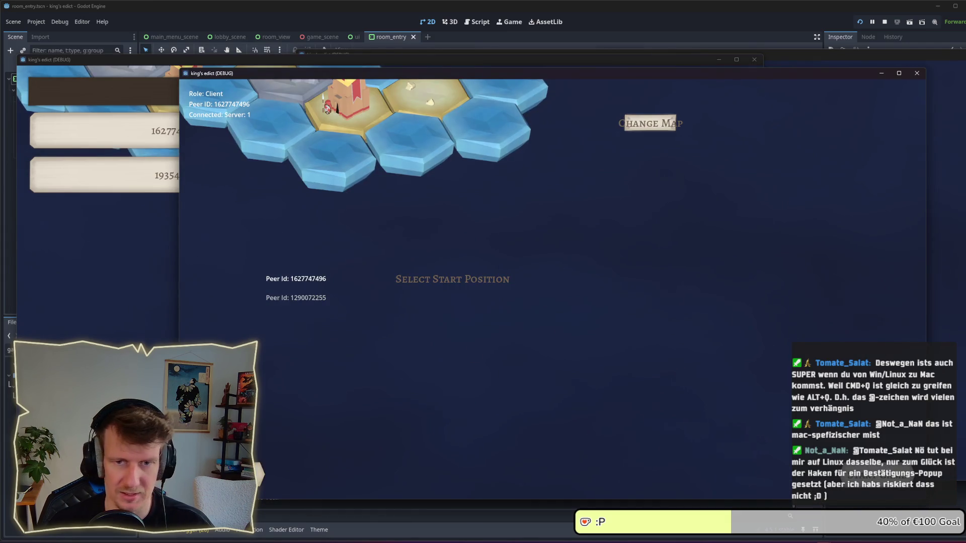
{"action": "left_click", "coordinate": [148, 291]}
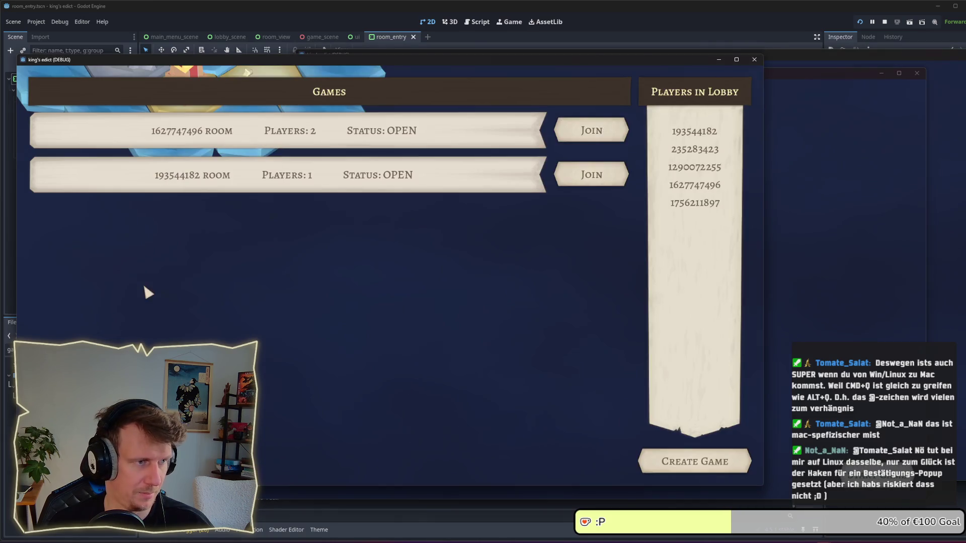
{"action": "left_click", "coordinate": [815, 302]}
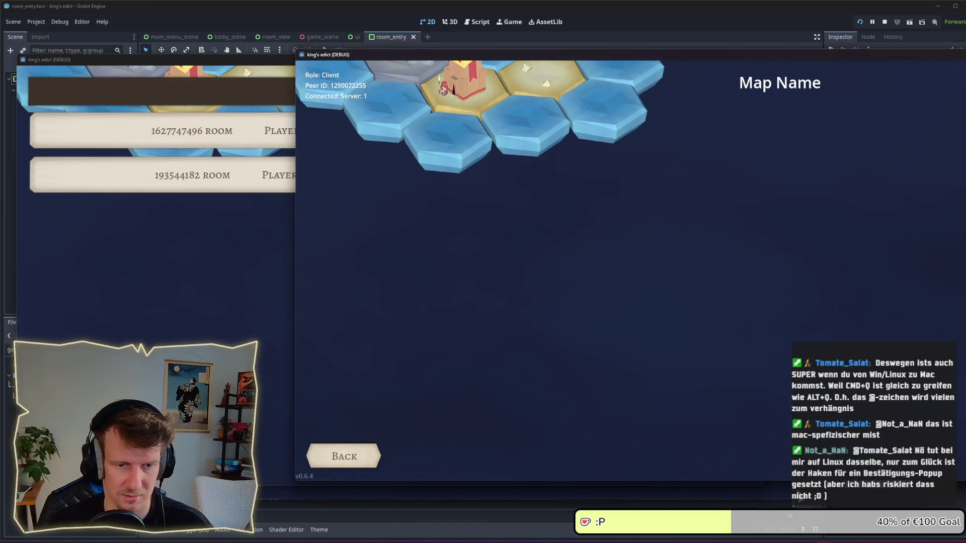
{"action": "left_click", "coordinate": [818, 496]}
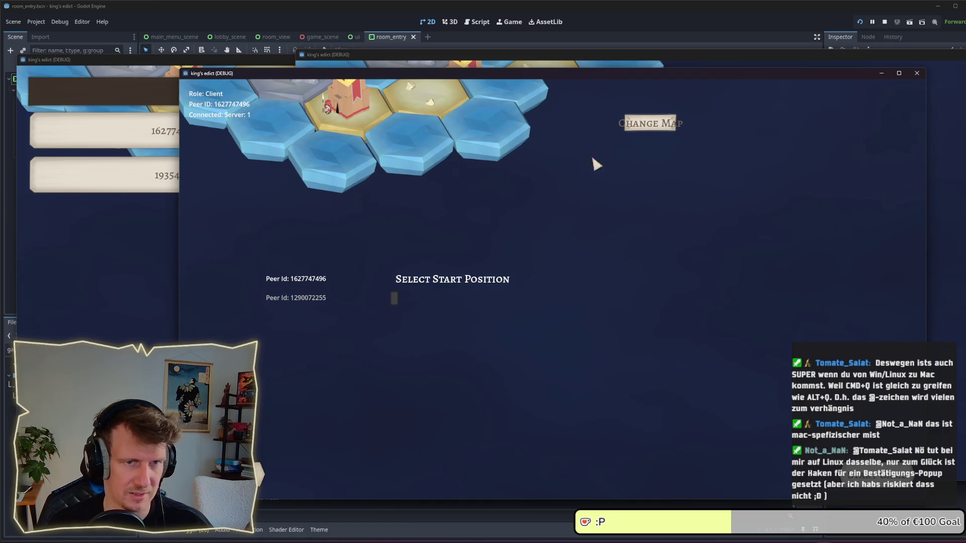
- Load sacred_mountain.map, assign start positions 0 and 1, and start the match
{"action": "left_click", "coordinate": [650, 123]}
{"action": "left_click", "coordinate": [622, 197]}
{"action": "left_click", "coordinate": [394, 298]}
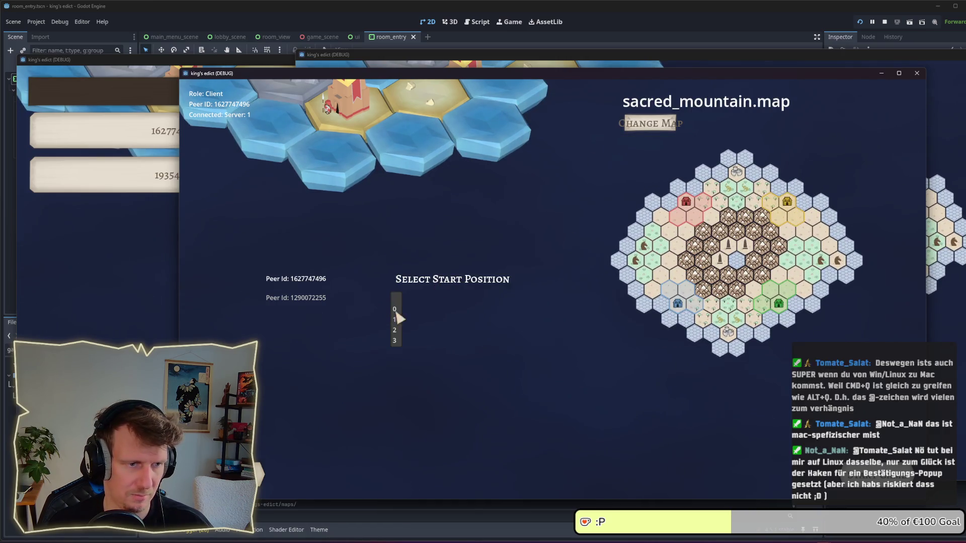
{"action": "left_click", "coordinate": [395, 310]}
{"action": "left_click", "coordinate": [704, 324]}
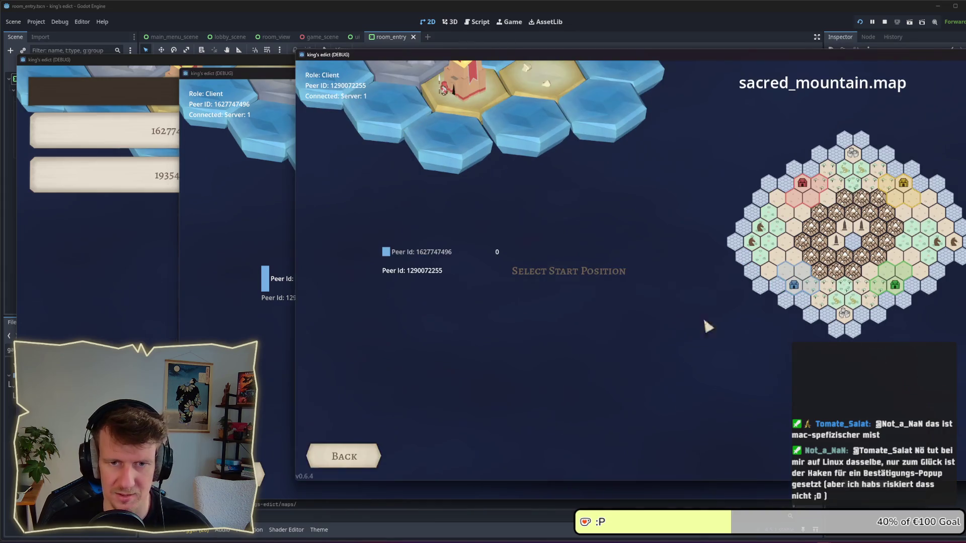
{"action": "left_click", "coordinate": [523, 271]}
{"action": "left_click", "coordinate": [520, 300]}
{"action": "left_click", "coordinate": [276, 356]}
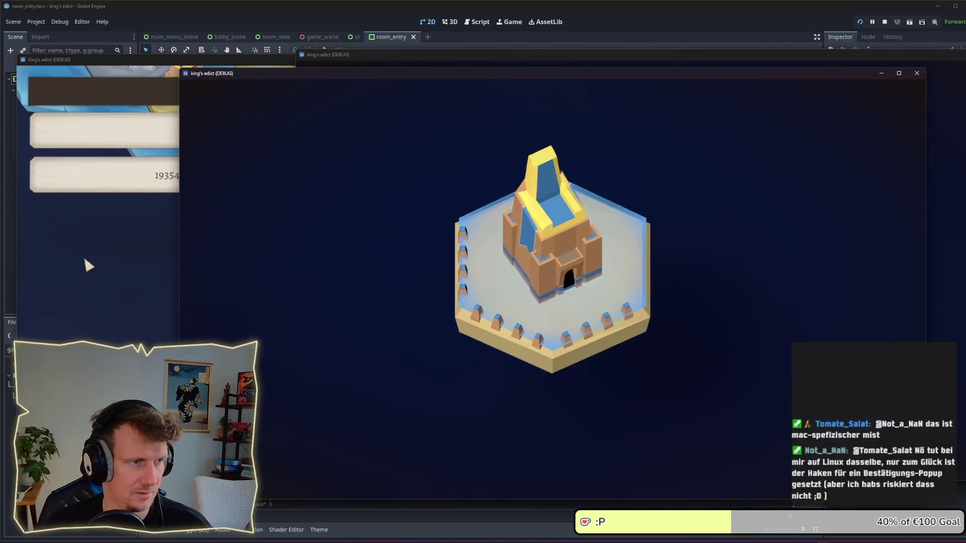
{"action": "left_click", "coordinate": [88, 265]}
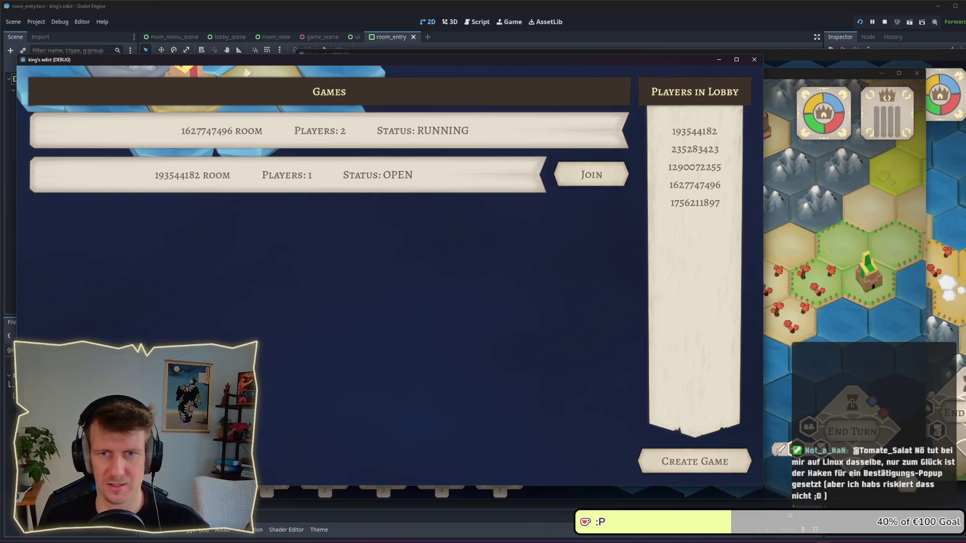
- Flip between the game_info_panel artwork and running lobby, then return to room_entry.tscn
{"action": "key", "text": "alt+Tab"}
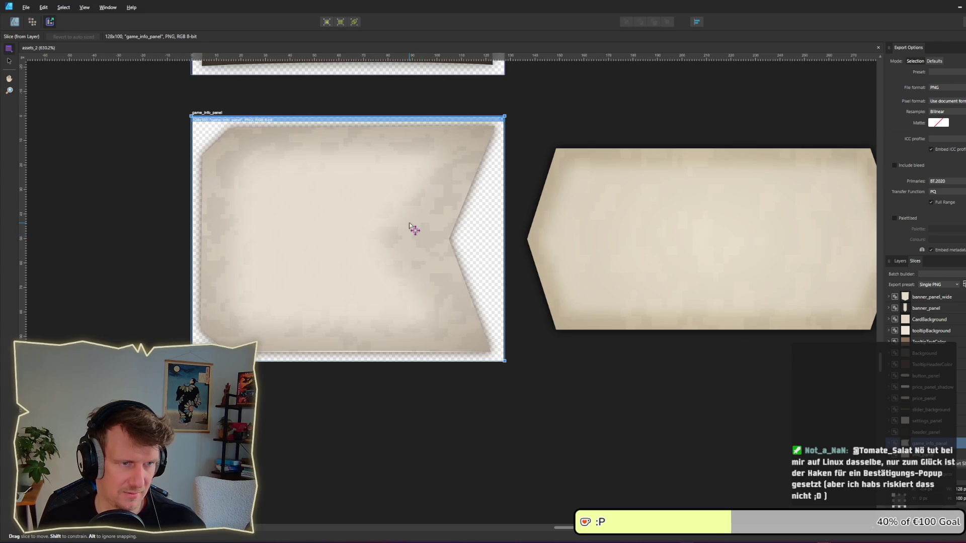
{"action": "key", "text": "alt+Tab"}
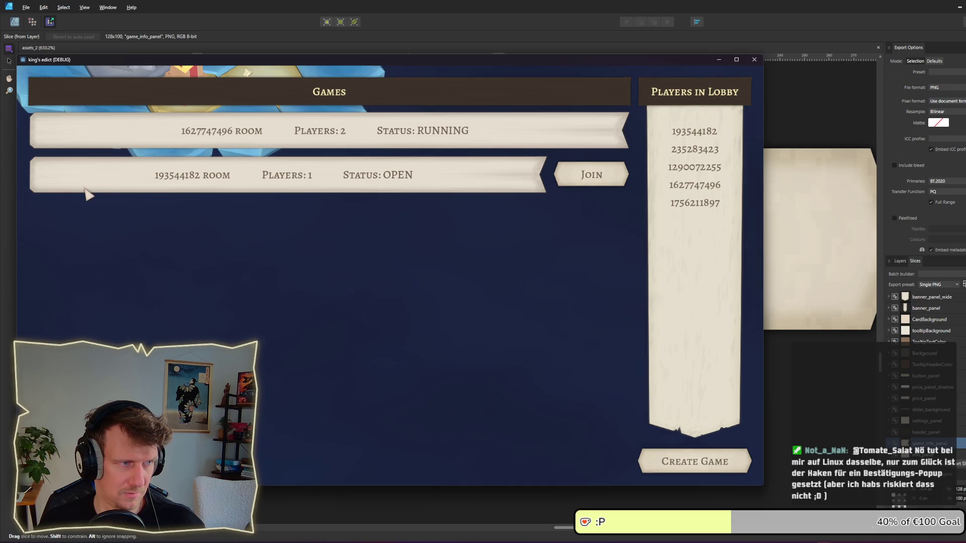
{"action": "key", "text": "alt+Tab"}
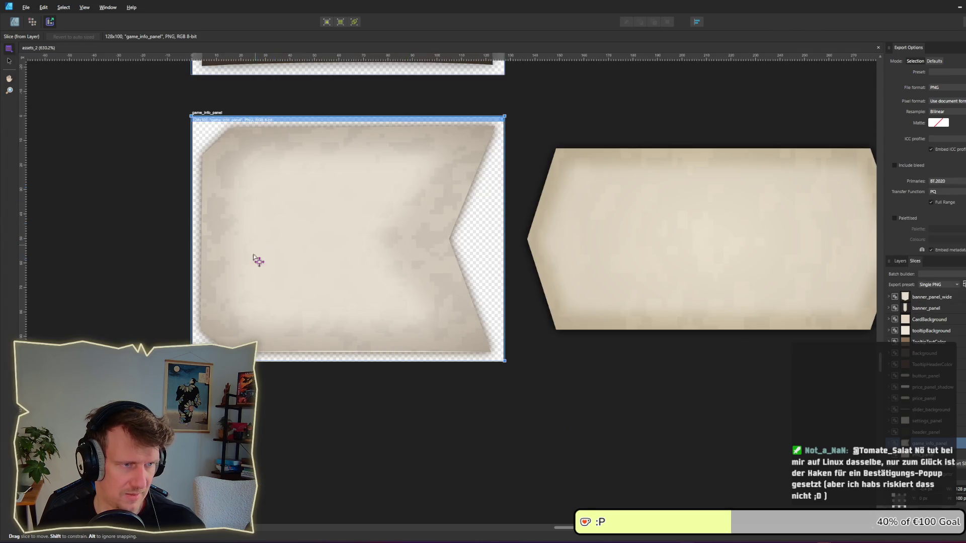
{"action": "key", "text": "alt+Tab"}
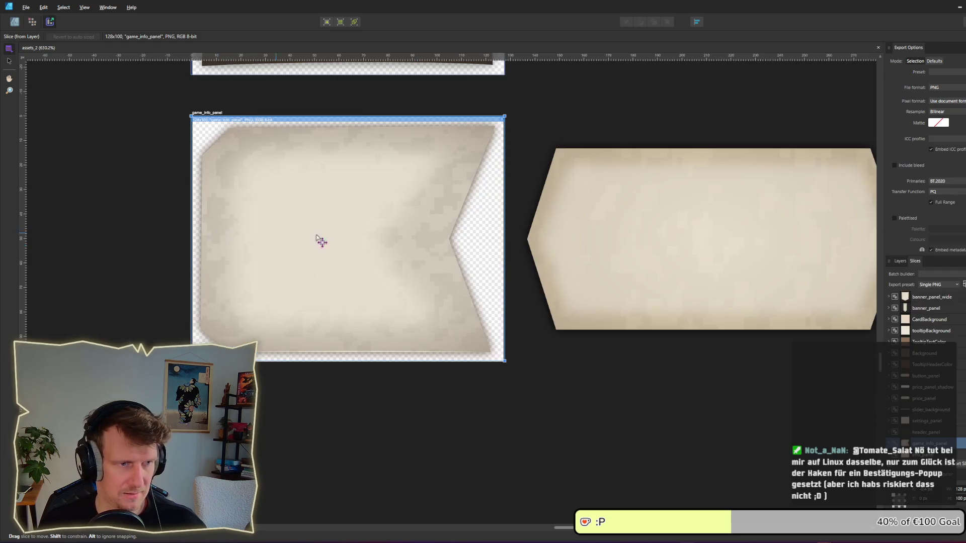
{"action": "left_click", "coordinate": [262, 229]}
{"action": "key", "text": "alt+Tab"}
{"action": "left_click", "coordinate": [530, 331]}
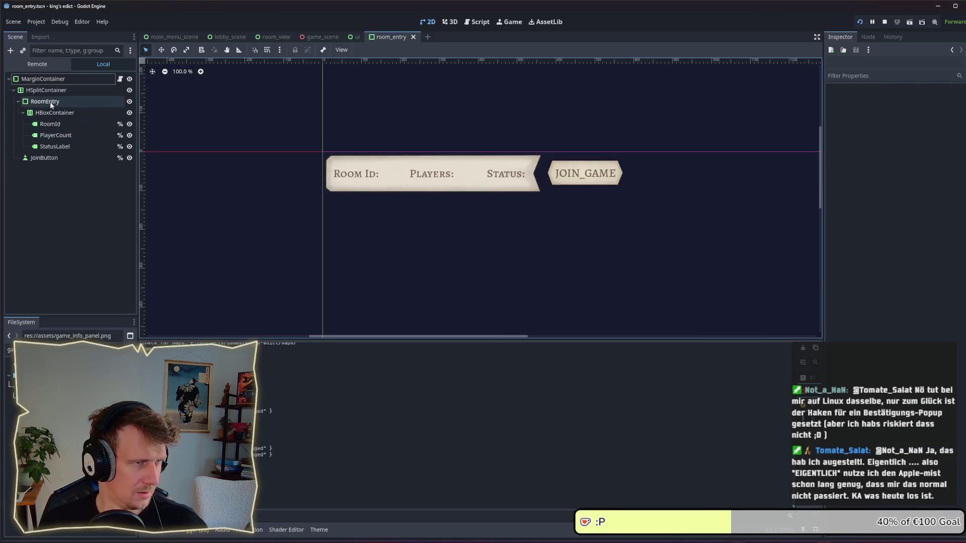
- Filter the FileSystem by 'ga' and open game_entry_style_box.tres
{"action": "left_click", "coordinate": [65, 350]}
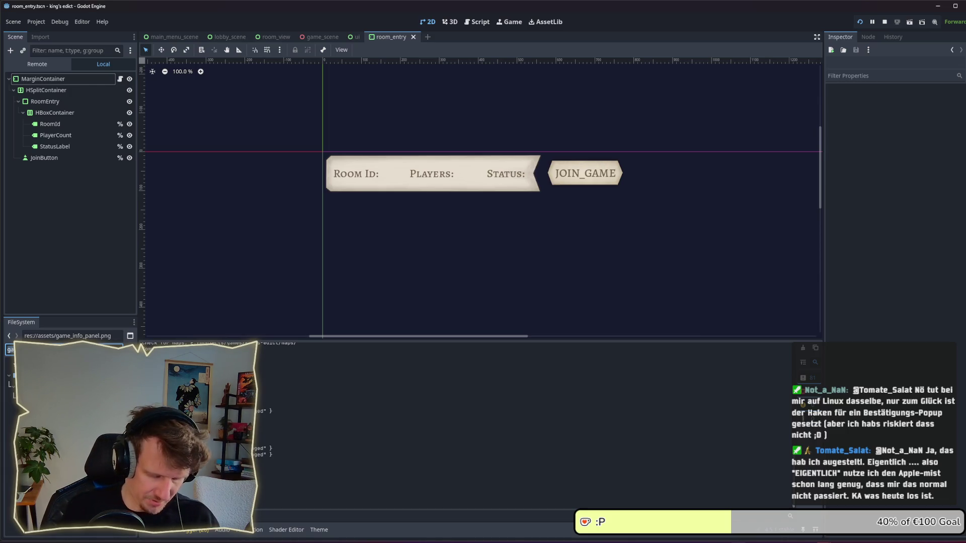
{"action": "key", "text": "ctrl+a"}
{"action": "key", "text": "BackSpace"}
{"action": "type", "text": "ga"}
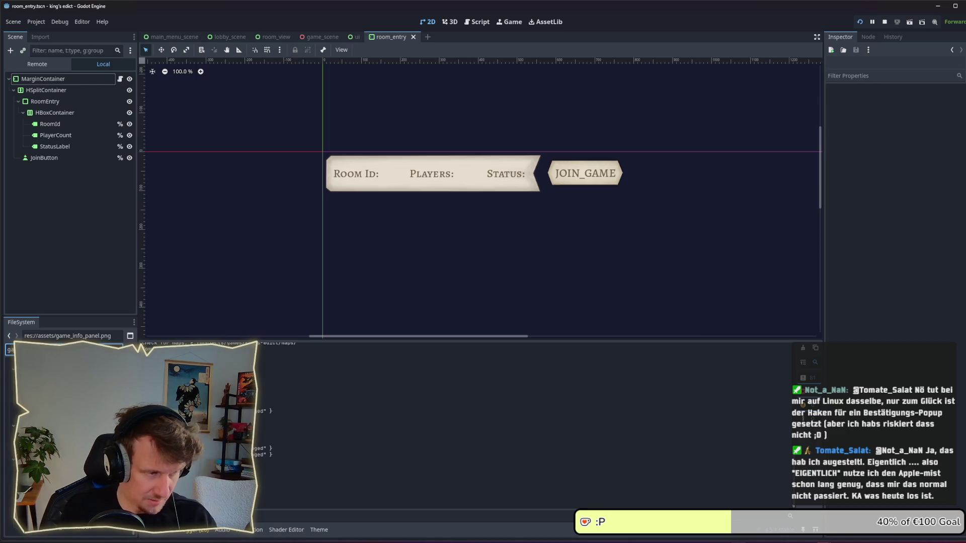
{"action": "left_click", "coordinate": [50, 382]}
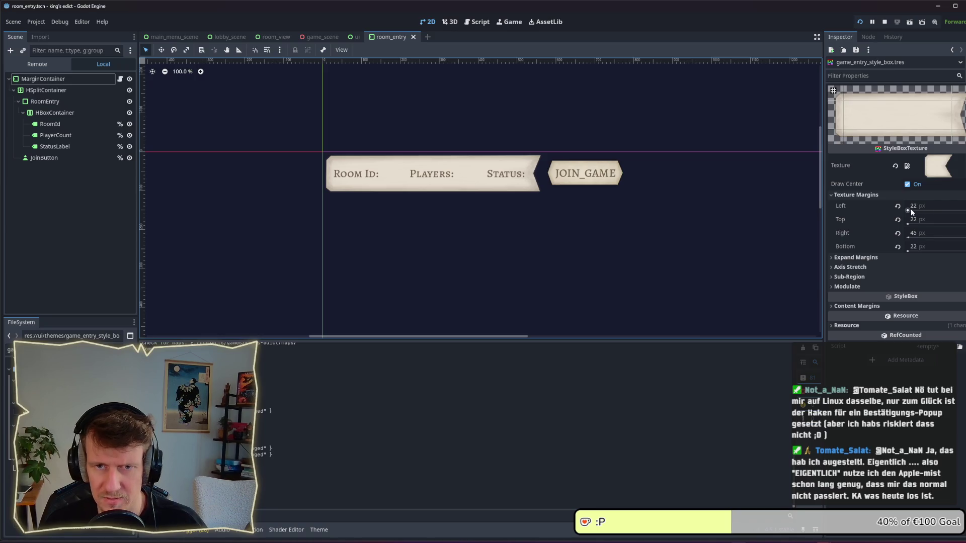
- Set texture margins Left 47 px and Right 70 px, save, and check the running game
{"action": "left_click_drag", "start_coordinate": [912, 212], "coordinate": [909, 211]}
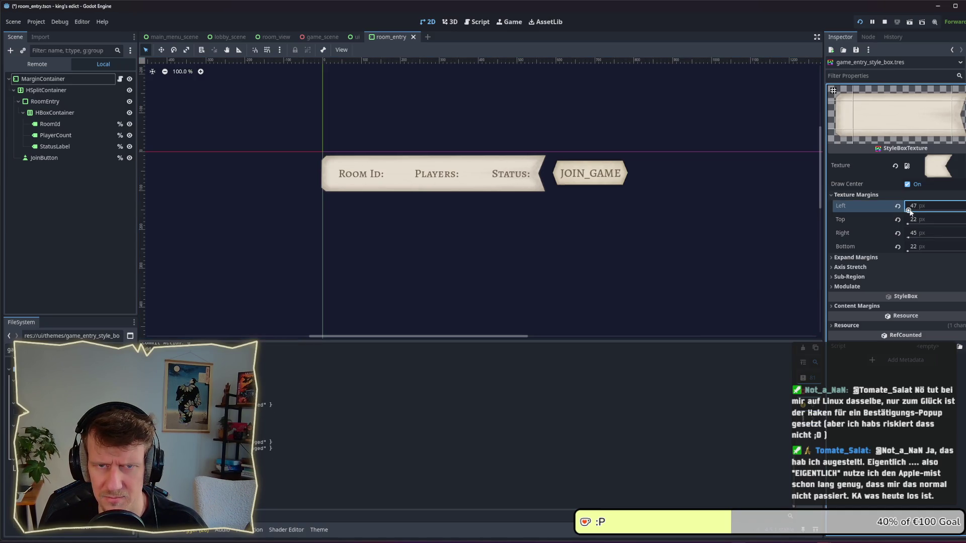
{"action": "left_click_drag", "start_coordinate": [909, 238], "coordinate": [910, 238]}
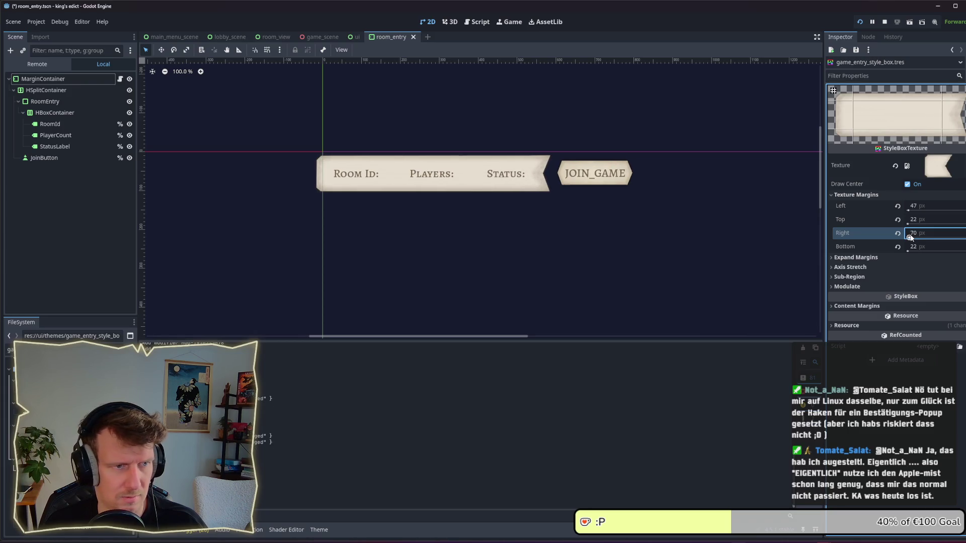
{"action": "key", "text": "ctrl+s"}
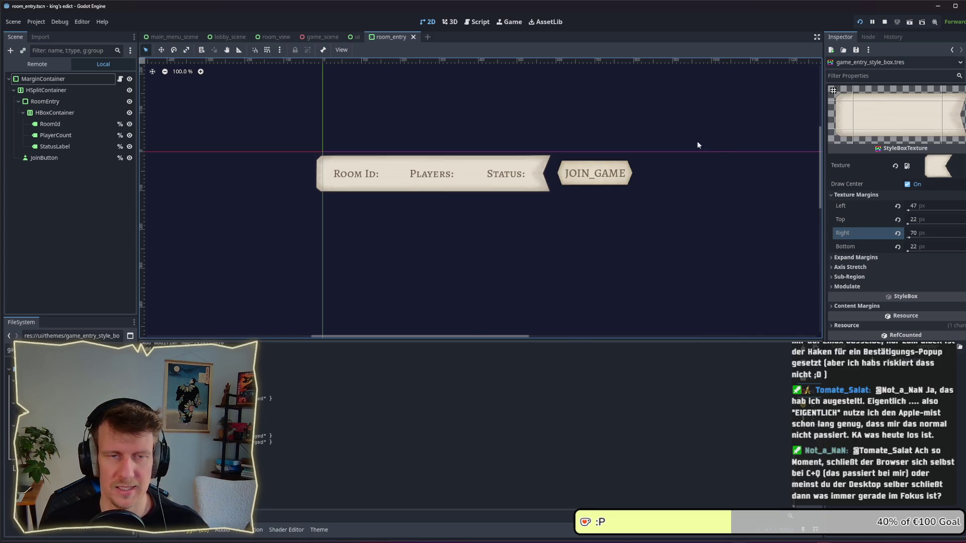
{"action": "key", "text": "alt+Tab"}
{"action": "key", "text": "Tab"}
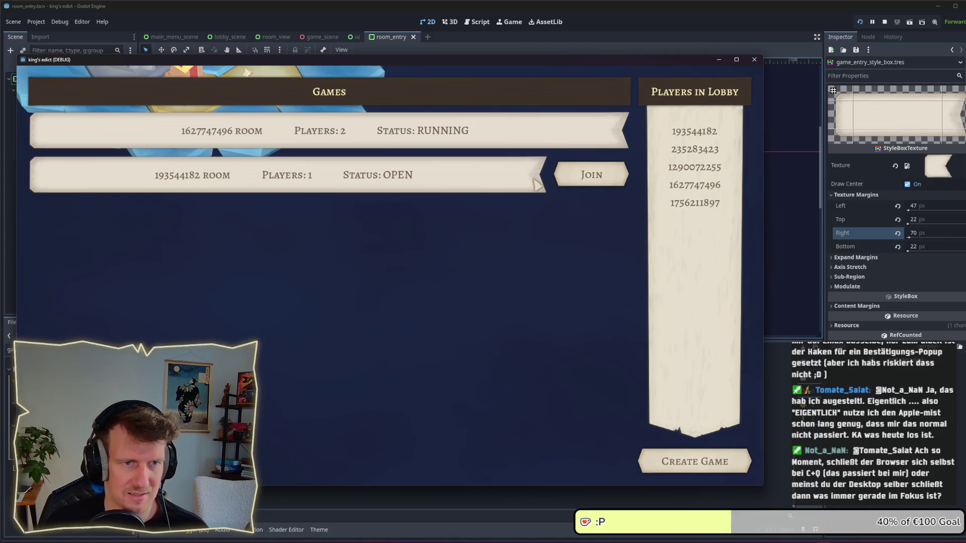
{"action": "key", "text": "alt+Tab"}
{"action": "key", "text": "alt+Tab"}
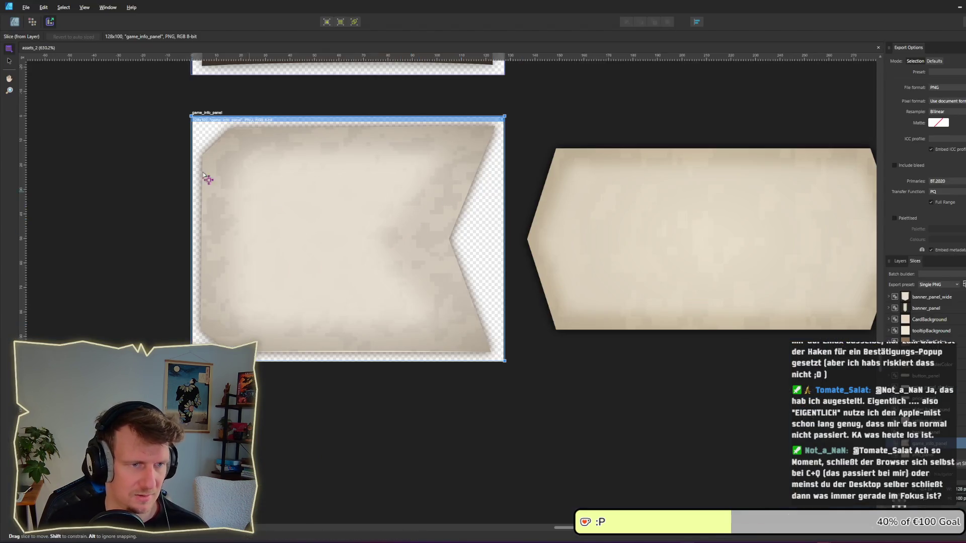
- In the Designer persona, drag the inner curve's notch node right toward the outer notch
{"action": "left_click", "coordinate": [14, 21]}
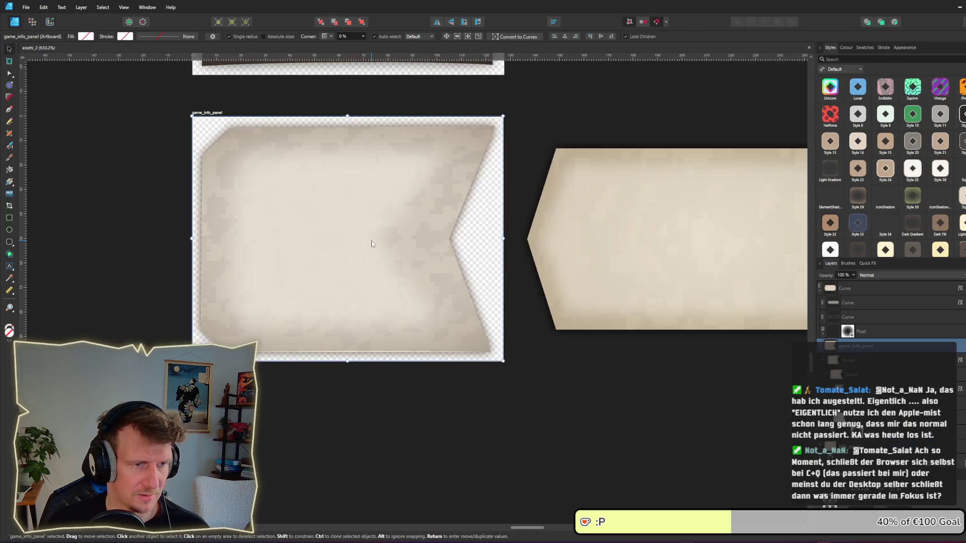
{"action": "left_click", "coordinate": [372, 240]}
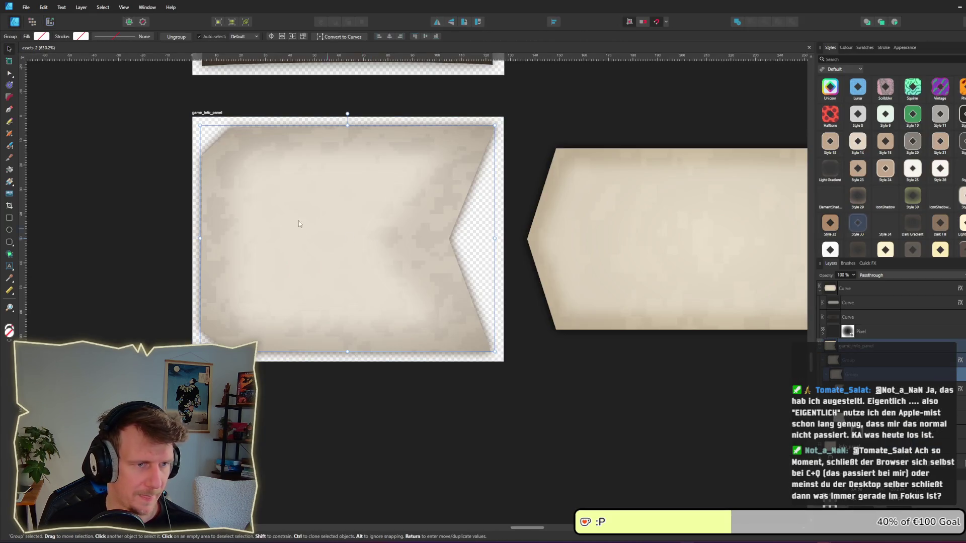
{"action": "double_click", "coordinate": [358, 258]}
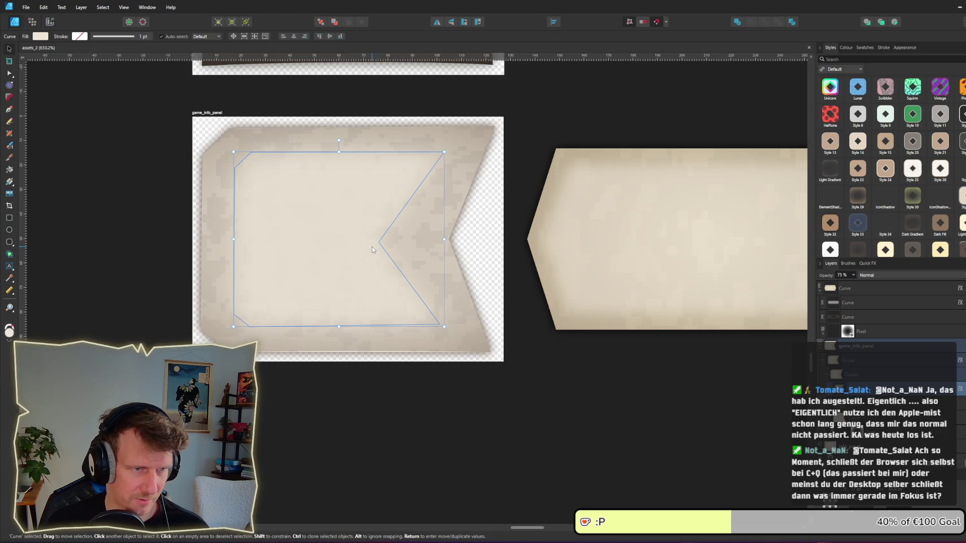
{"action": "key", "text": "a"}
{"action": "left_click_drag", "start_coordinate": [379, 243], "coordinate": [409, 239]}
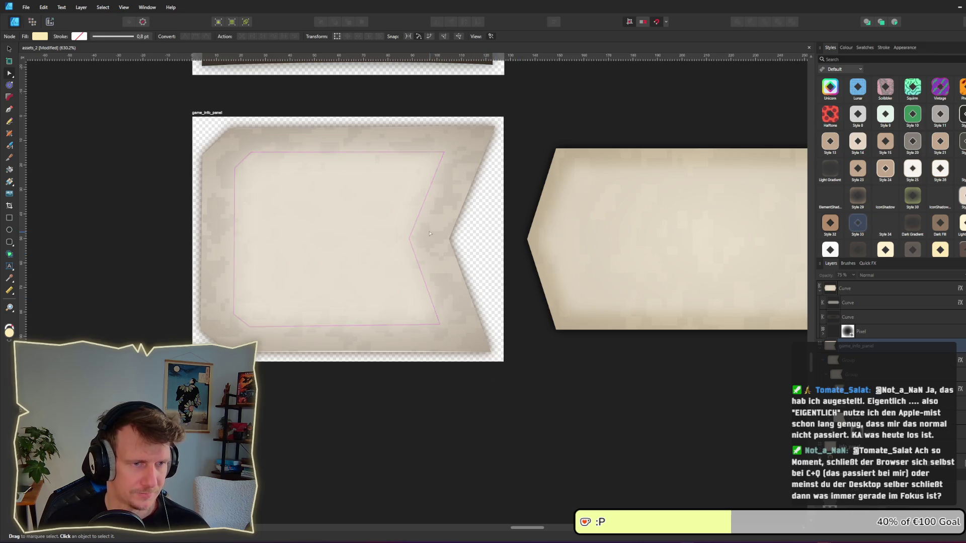
{"action": "left_click", "coordinate": [408, 238]}
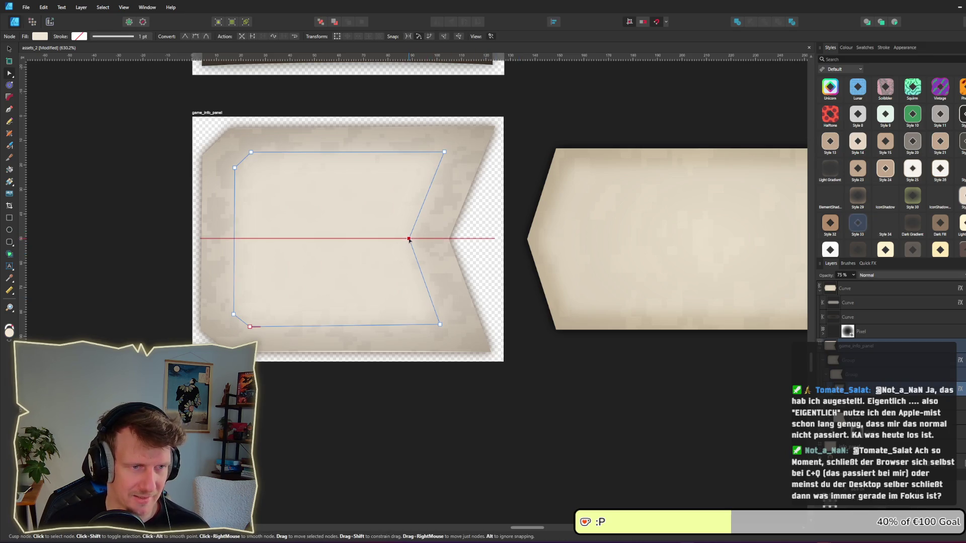
{"action": "left_click", "coordinate": [454, 290]}
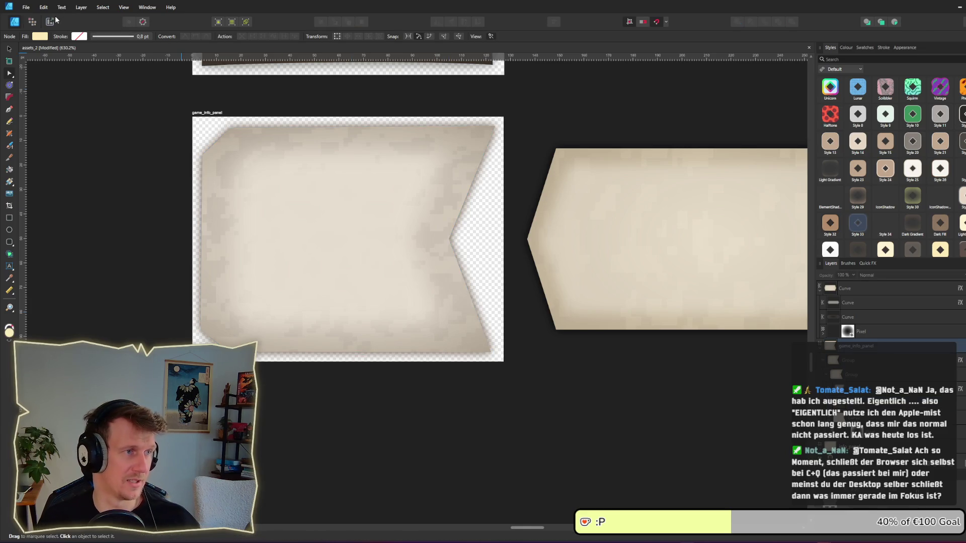
{"action": "left_click", "coordinate": [50, 22]}
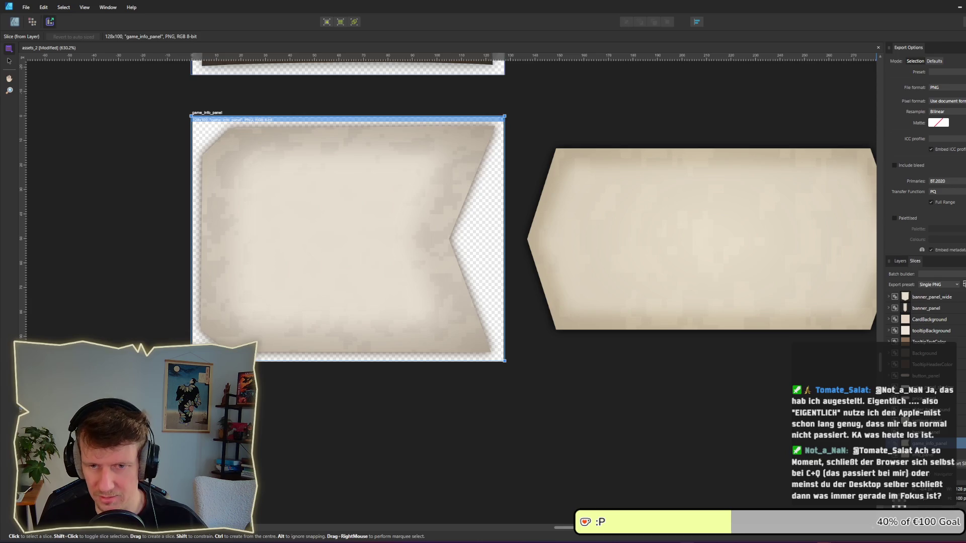
- Export the game_info_panel slice over game_info_panel.png and check it in the running game
{"action": "left_click", "coordinate": [961, 463]}
{"action": "key", "text": "Return"}
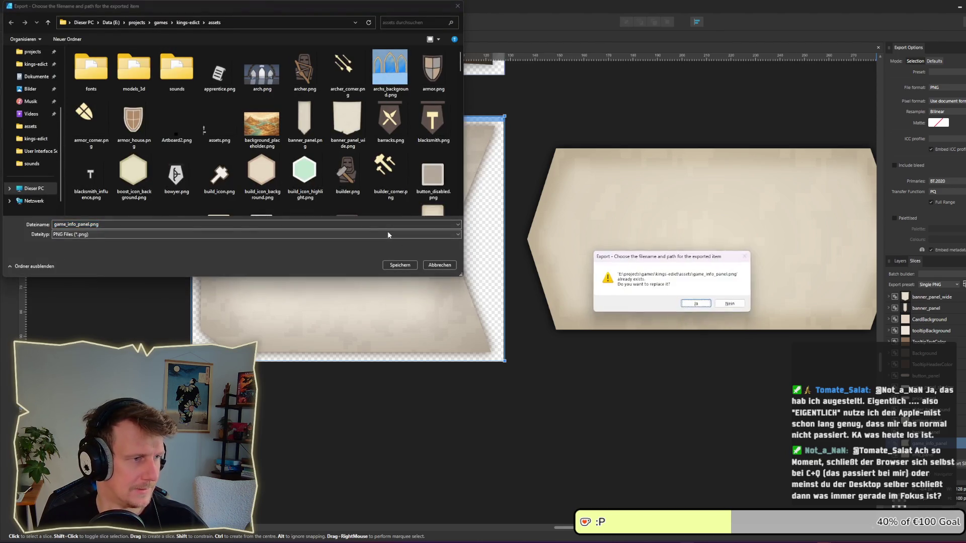
{"action": "key", "text": "Return"}
{"action": "key", "text": "alt+Tab"}
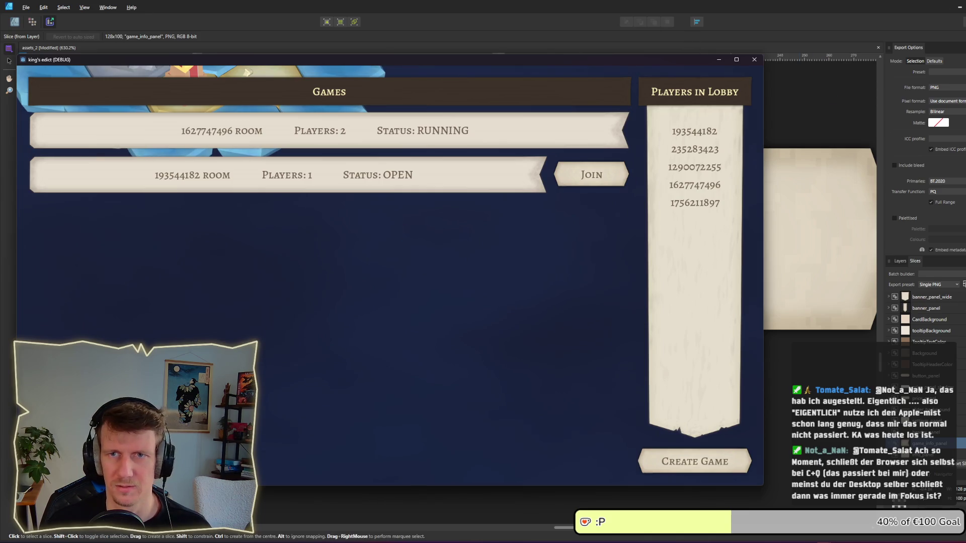
{"action": "key", "text": "alt+Tab"}
{"action": "key", "text": "alt+Tab"}
{"action": "key", "text": "alt+Tab"}
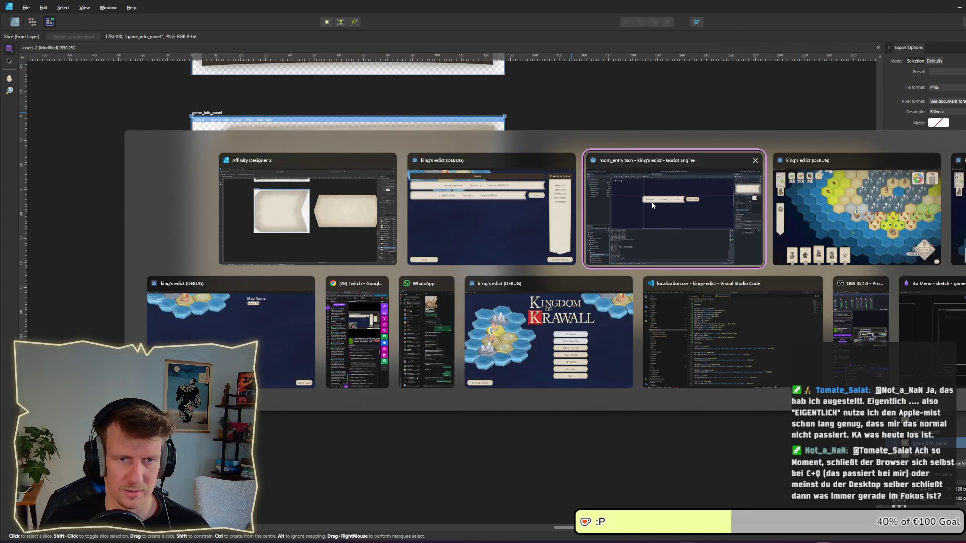
{"action": "key", "text": "alt+Tab"}
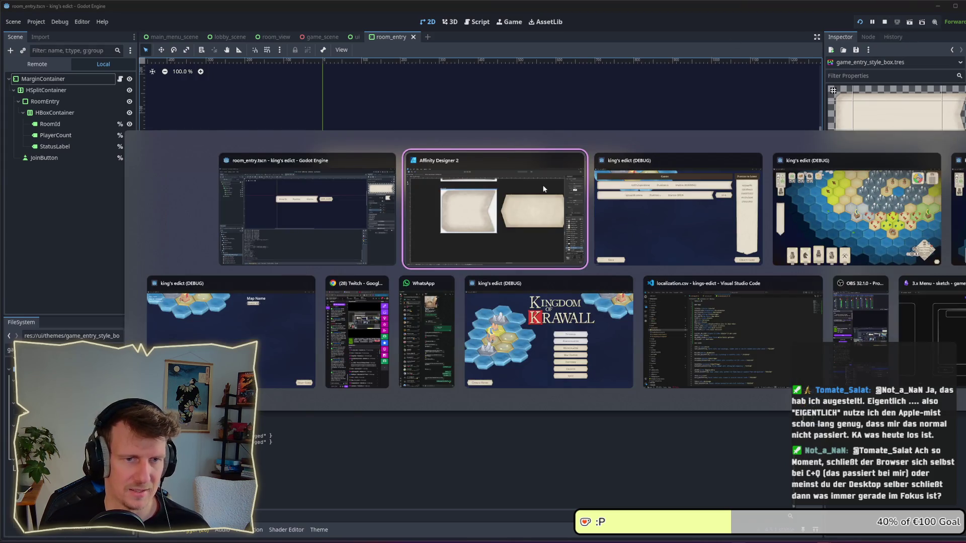
{"action": "key", "text": "alt+Tab"}
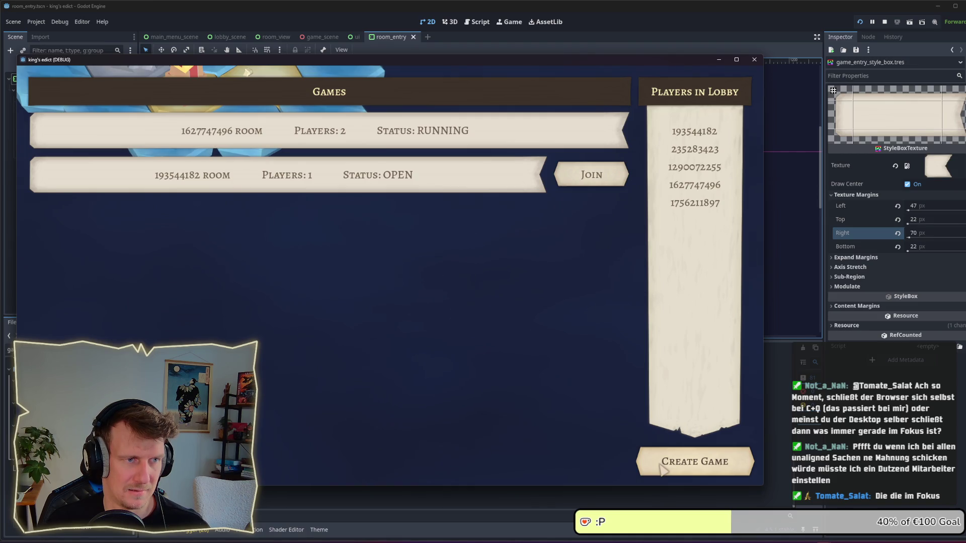
- Click Create Game in the running lobby to open a new room
{"action": "left_click", "coordinate": [592, 184]}
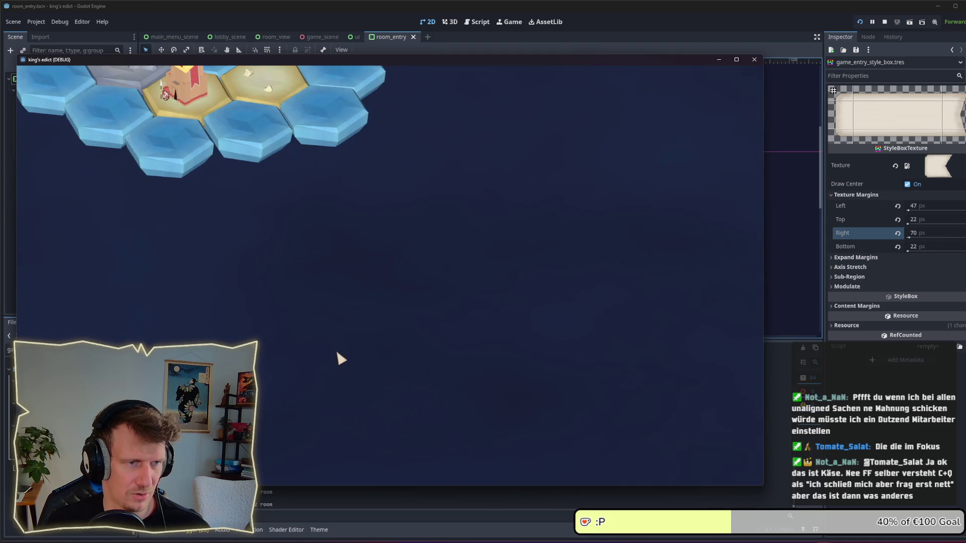
- Open Multiplayer from the main menu and join the open 193544182 room
{"action": "left_click", "coordinate": [470, 318]}
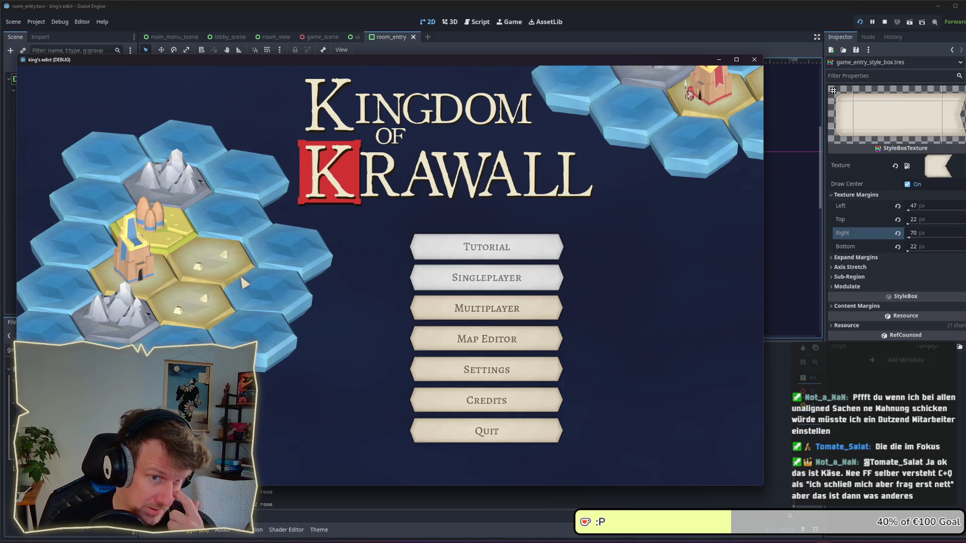
{"action": "left_click", "coordinate": [452, 321]}
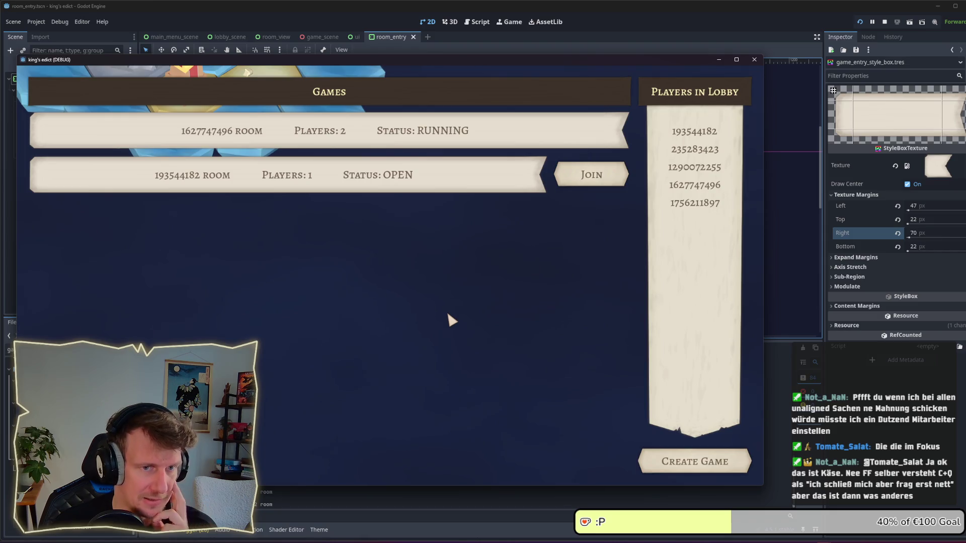
{"action": "left_click", "coordinate": [565, 186]}
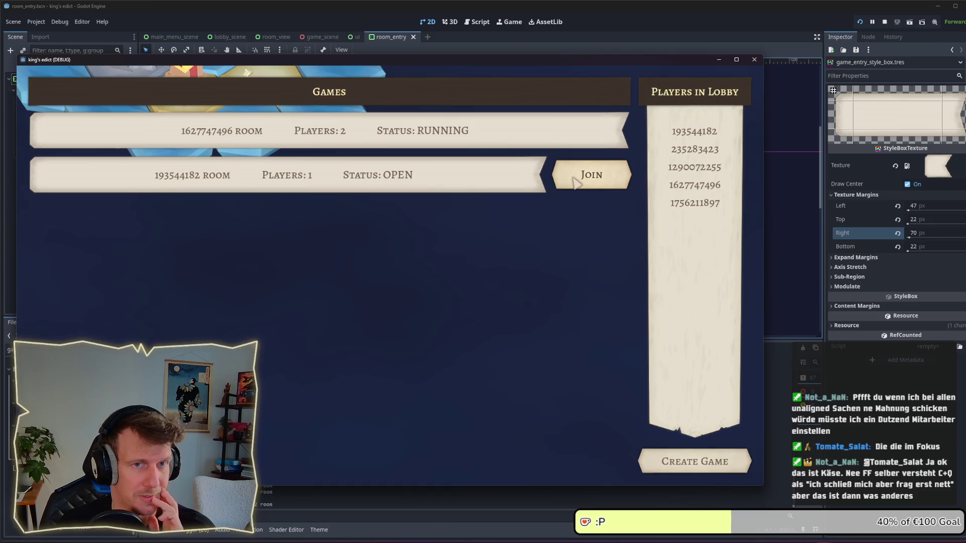
{"action": "left_click", "coordinate": [573, 179]}
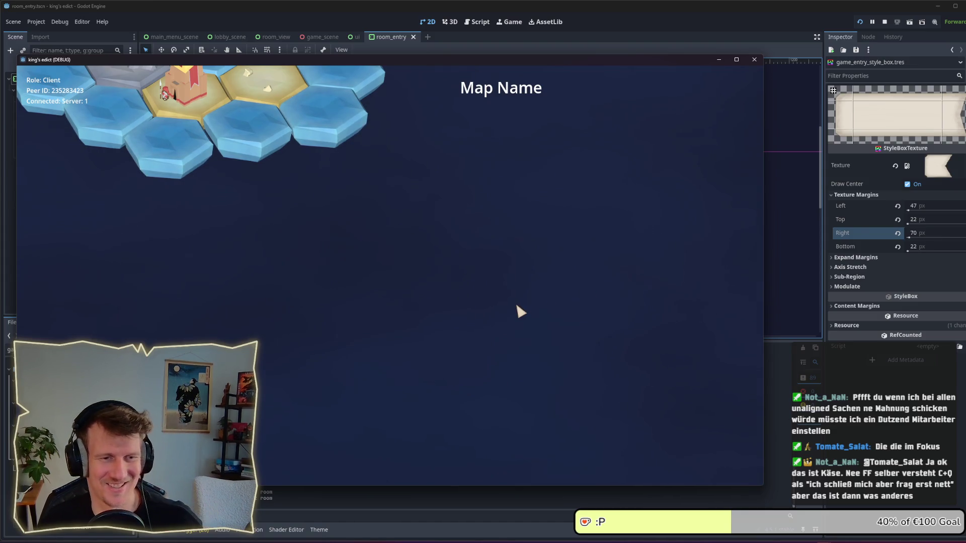
- In the host window, choose green_island.map as the room's map
{"action": "key", "text": "alt+Tab"}
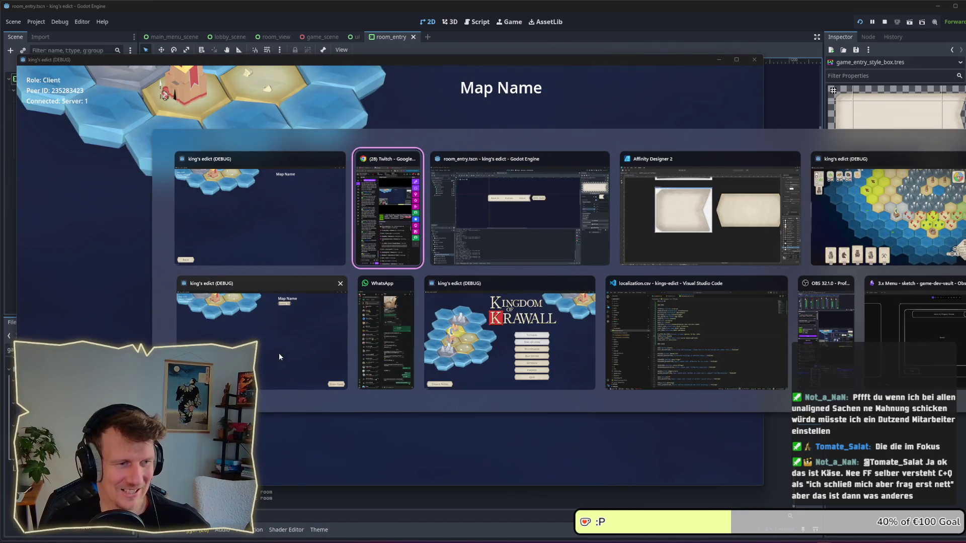
{"action": "left_click", "coordinate": [282, 339]}
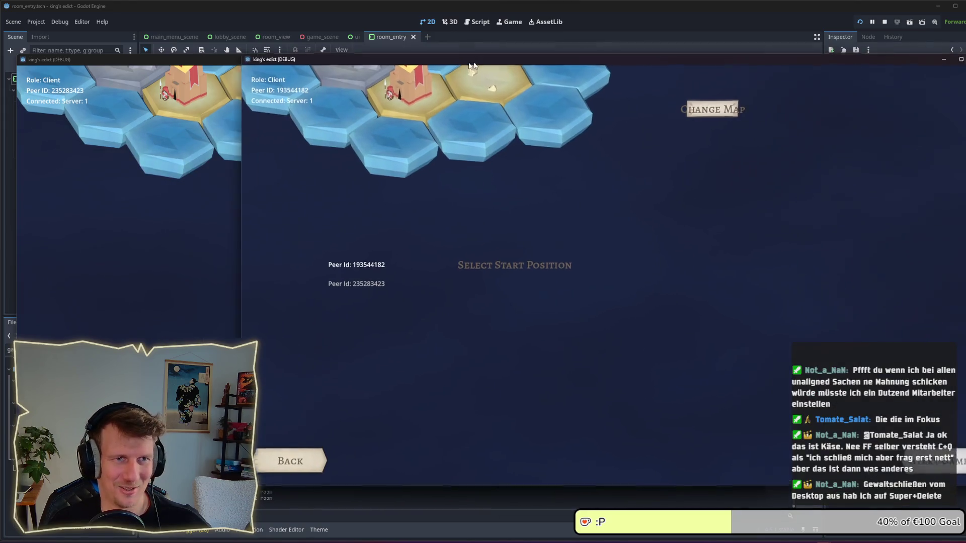
{"action": "left_click_drag", "start_coordinate": [472, 66], "coordinate": [287, 69]}
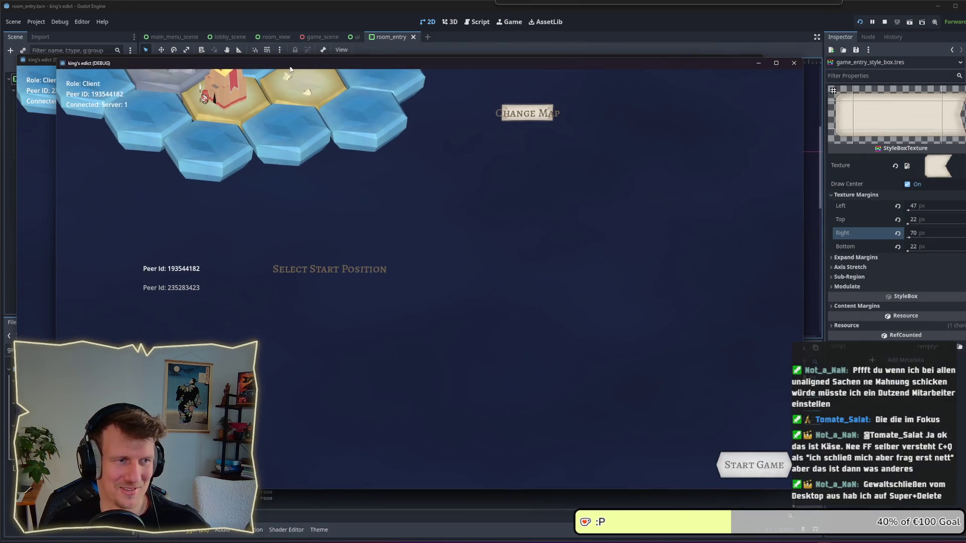
{"action": "left_click", "coordinate": [523, 115]}
{"action": "left_click", "coordinate": [523, 147]}
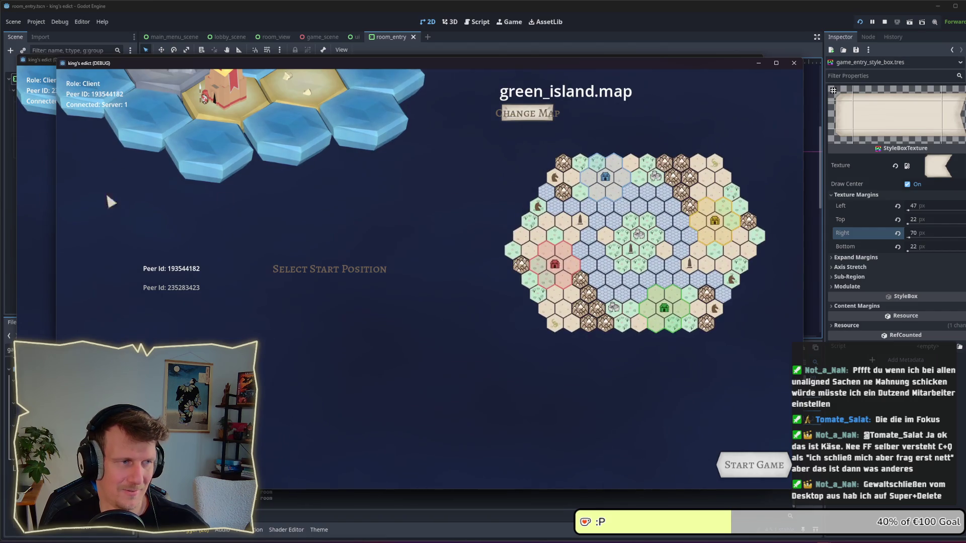
{"action": "left_click", "coordinate": [43, 210]}
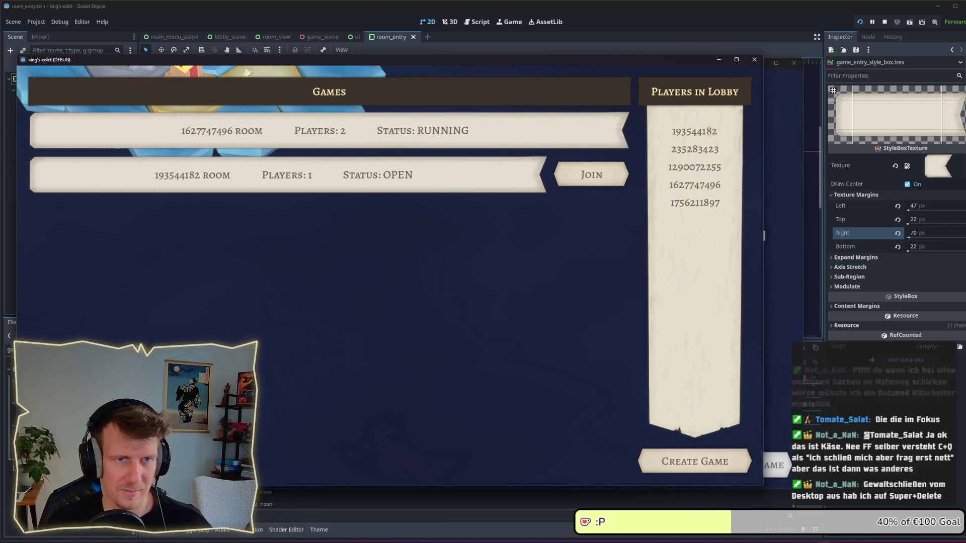
- Leave and reopen the lobby three times, create a game room, then stop the running game
{"action": "key", "text": "Escape"}
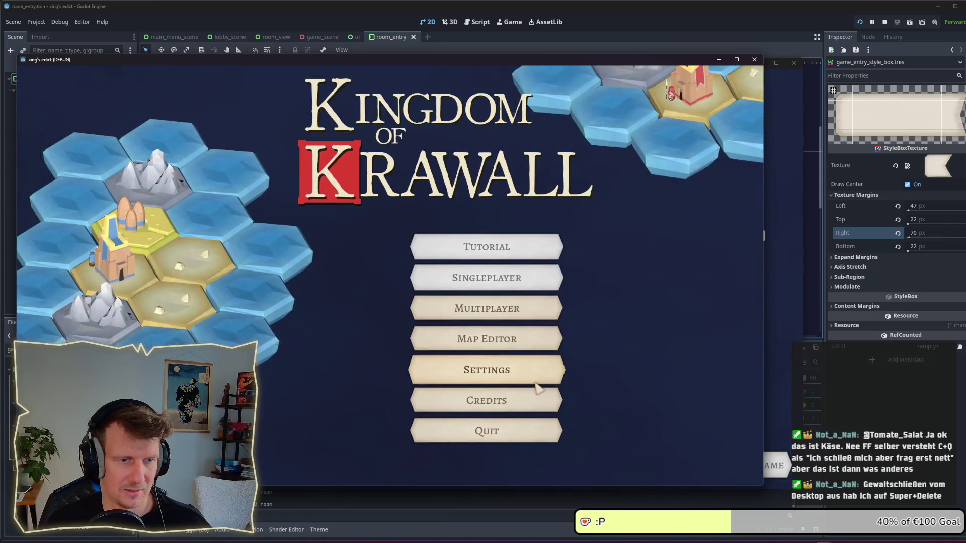
{"action": "left_click", "coordinate": [504, 320]}
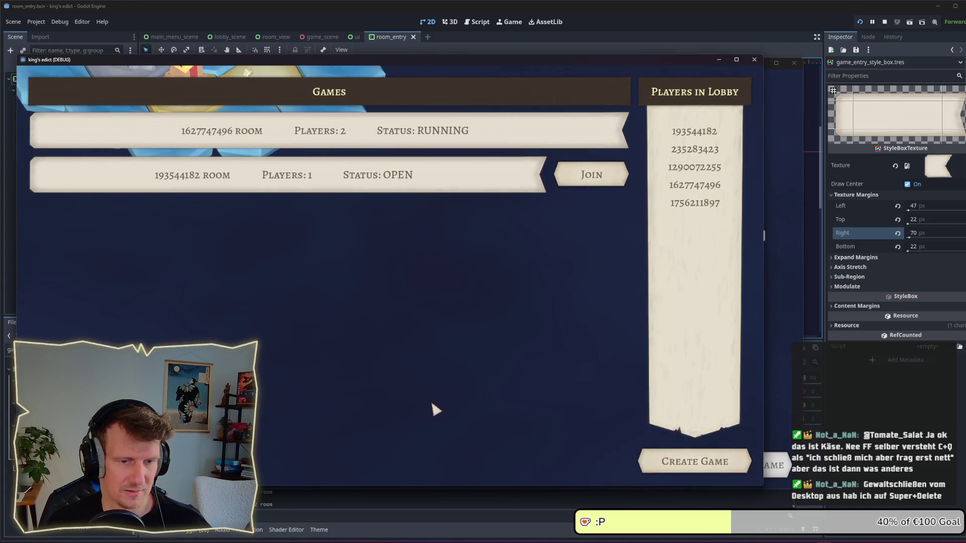
{"action": "key", "text": "Escape"}
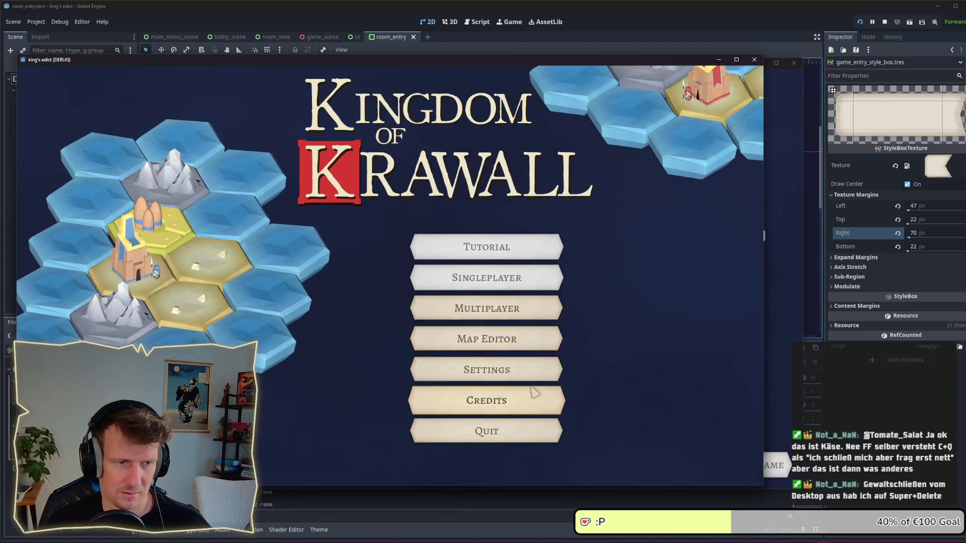
{"action": "left_click", "coordinate": [496, 318]}
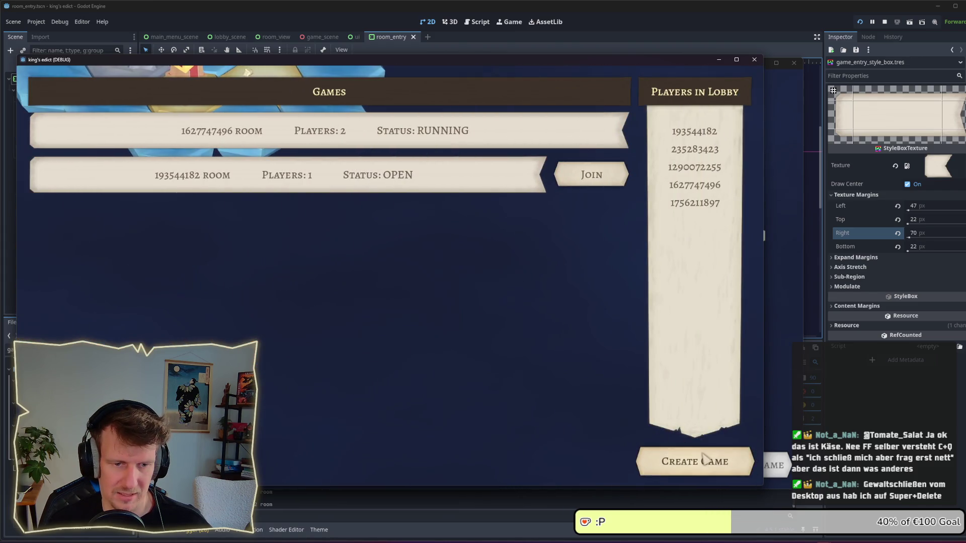
{"action": "key", "text": "Escape"}
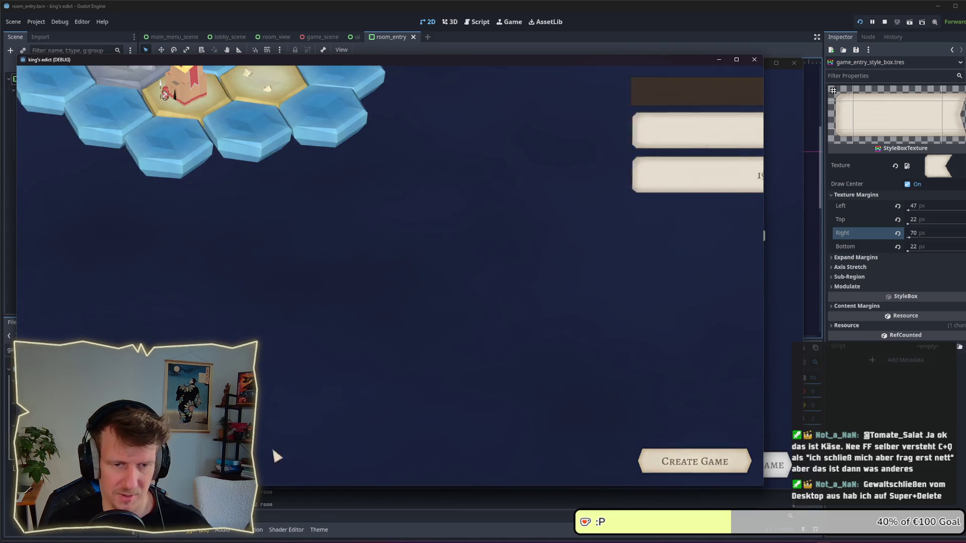
{"action": "left_click", "coordinate": [487, 322]}
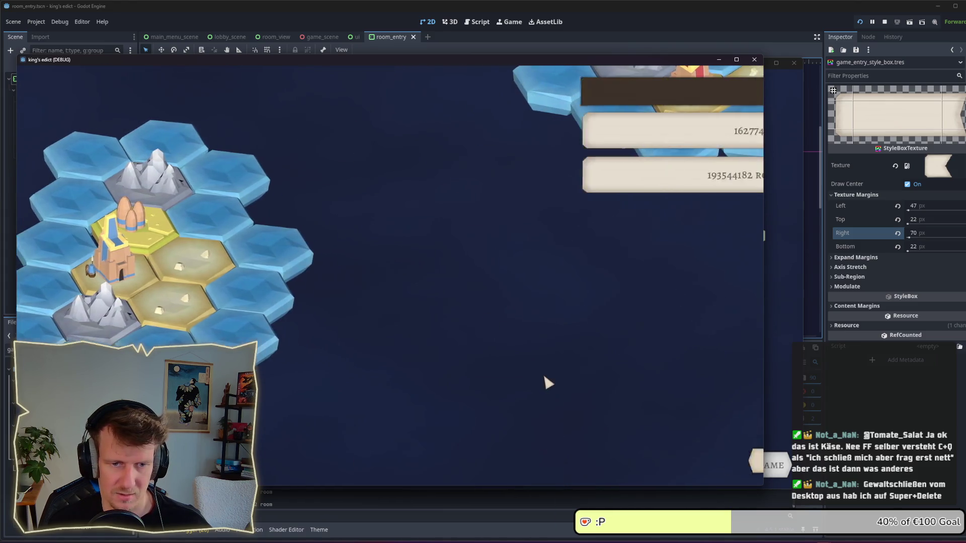
{"action": "left_click", "coordinate": [690, 463]}
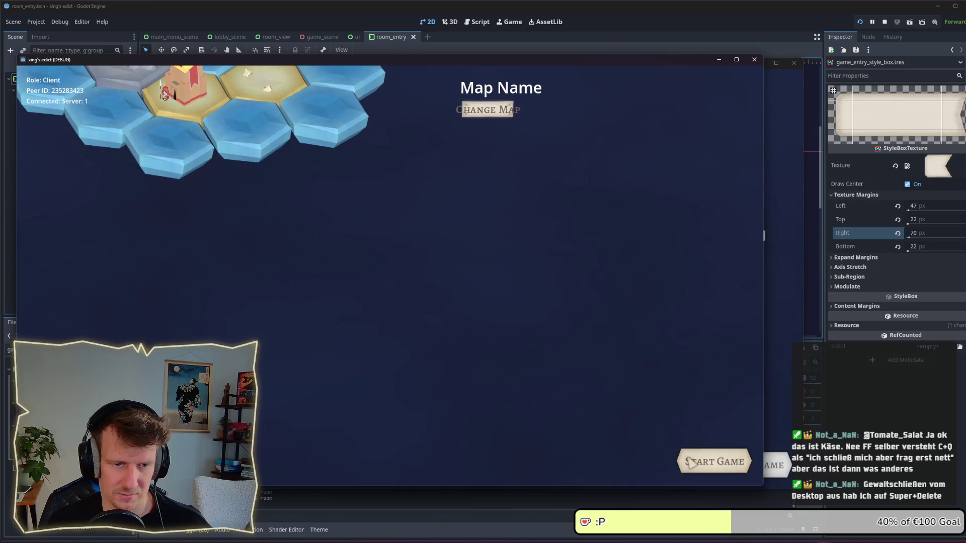
{"action": "left_click", "coordinate": [885, 21]}
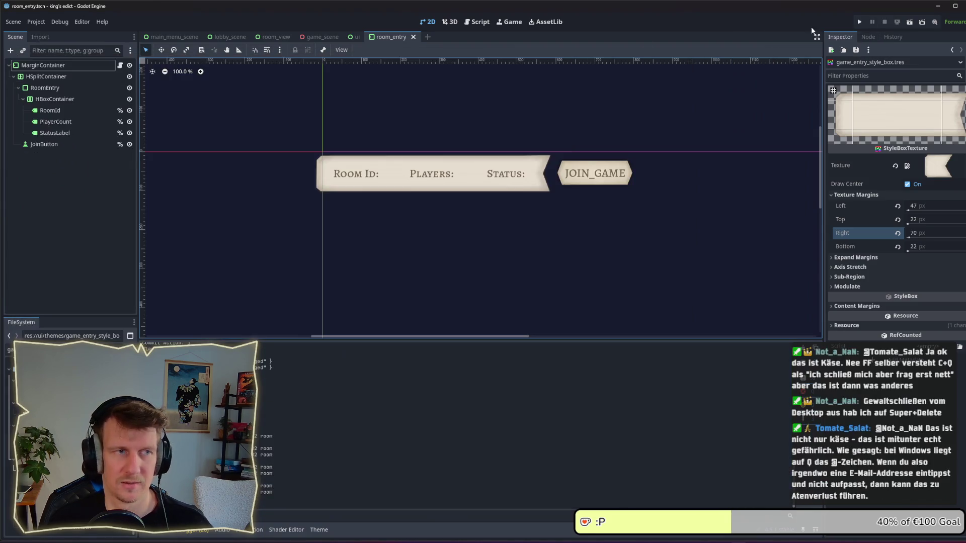
- Bring up lobby_scene.gd and locate the close() function around line 34
{"action": "left_click", "coordinate": [165, 37]}
{"action": "left_click", "coordinate": [234, 37]}
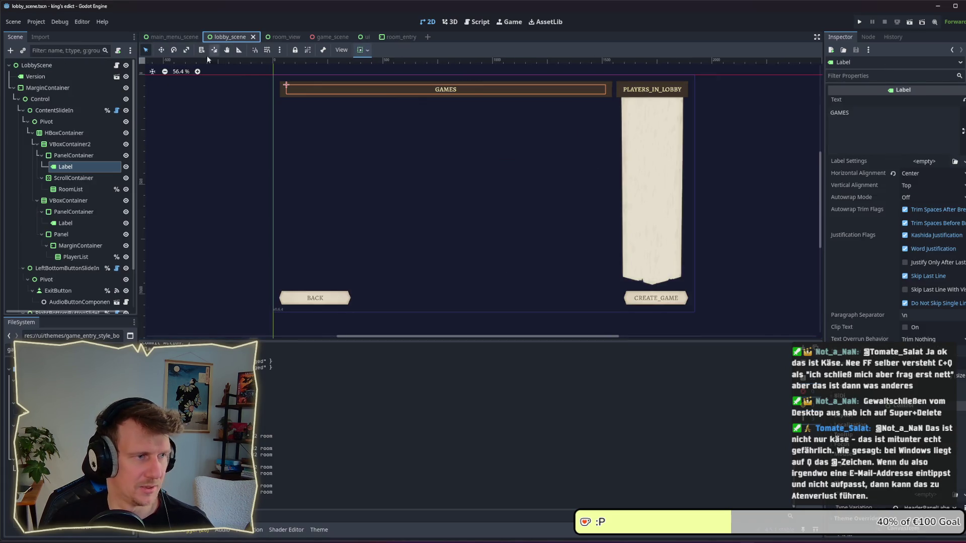
{"action": "left_click", "coordinate": [117, 65]}
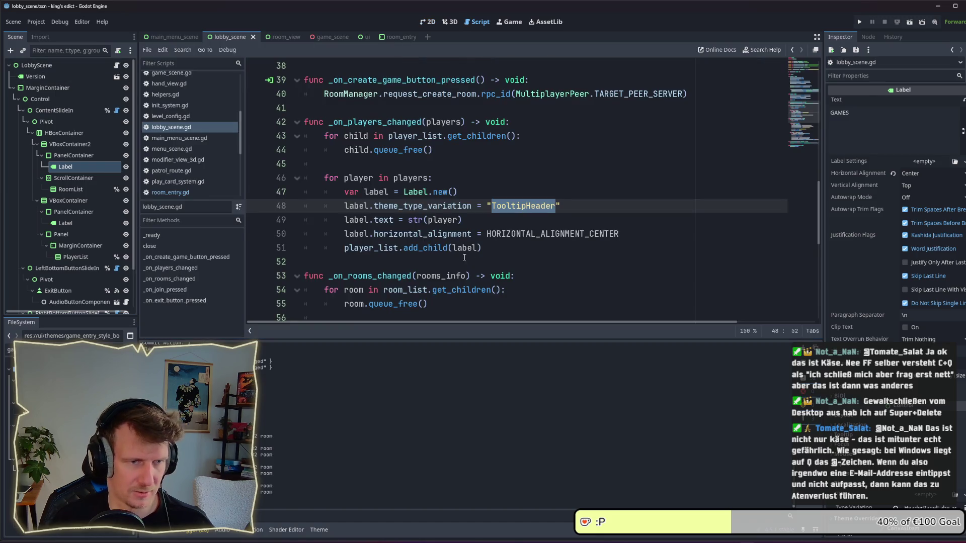
{"action": "scroll", "coordinate": [538, 205], "scroll_direction": "down", "scroll_amount": 8}
{"action": "scroll", "coordinate": [495, 214], "scroll_direction": "up", "scroll_amount": 5}
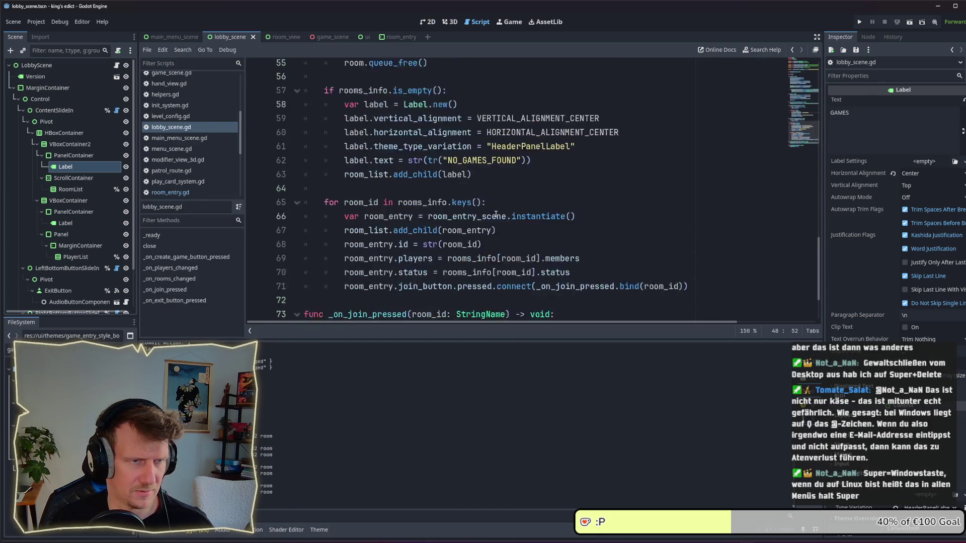
{"action": "scroll", "coordinate": [496, 215], "scroll_direction": "up", "scroll_amount": 6}
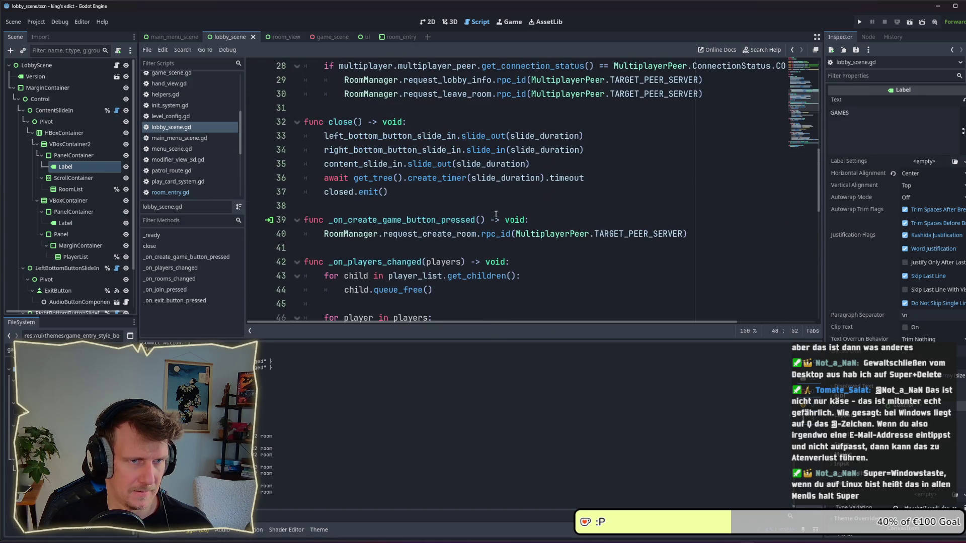
- Change the slide_in call on line 34 to slide_out and run the project
{"action": "double_click", "coordinate": [487, 150]}
{"action": "double_click", "coordinate": [483, 136]}
{"action": "key", "text": "ctrl+c"}
{"action": "double_click", "coordinate": [487, 149]}
{"action": "key", "text": "ctrl+v"}
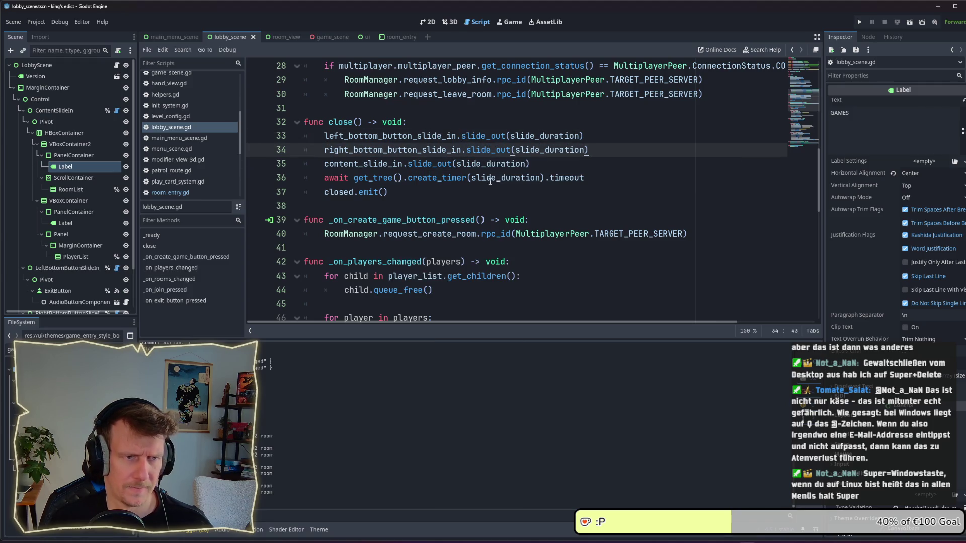
{"action": "left_click", "coordinate": [861, 22]}
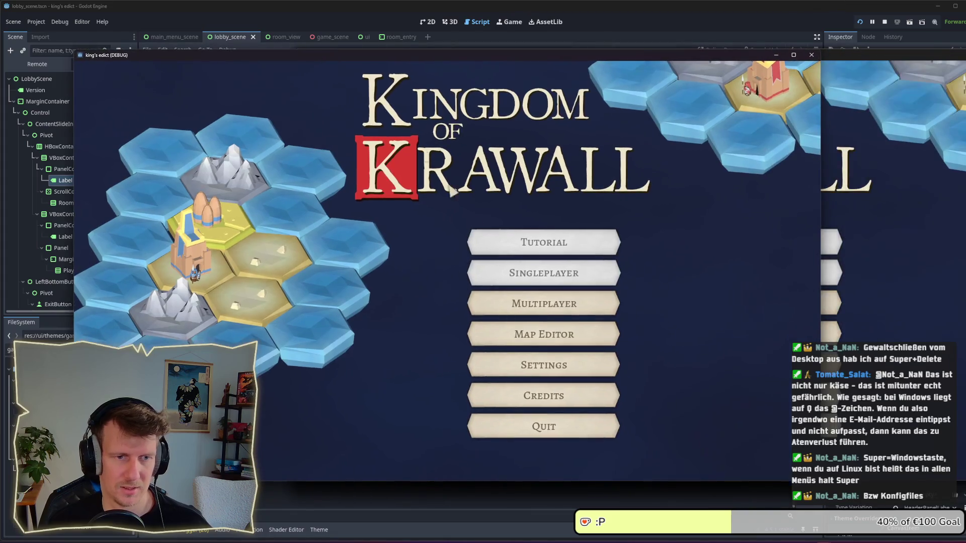
- Check entering and leaving the multiplayer lobby, via Back and Escape, in one game instance
{"action": "left_click", "coordinate": [567, 305]}
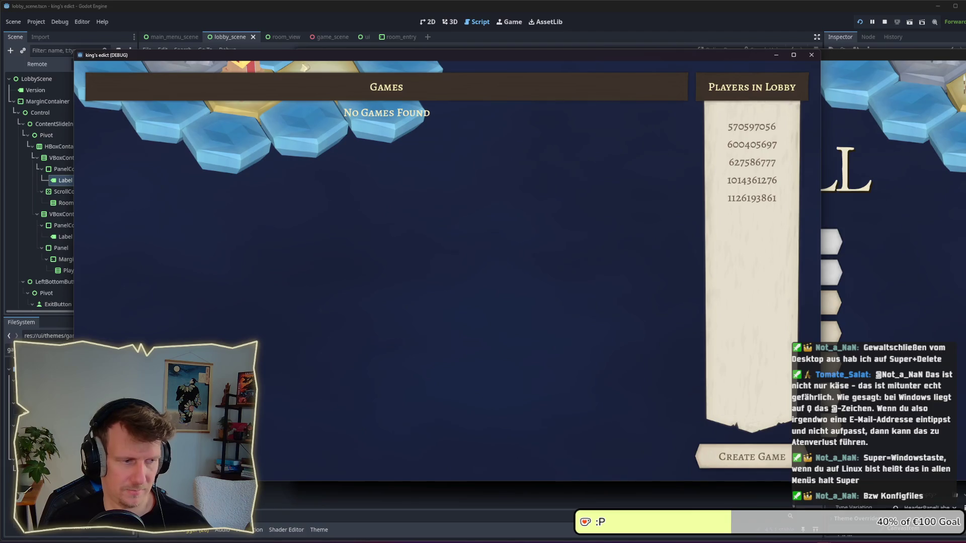
{"action": "left_click", "coordinate": [280, 453]}
{"action": "left_click", "coordinate": [516, 322]}
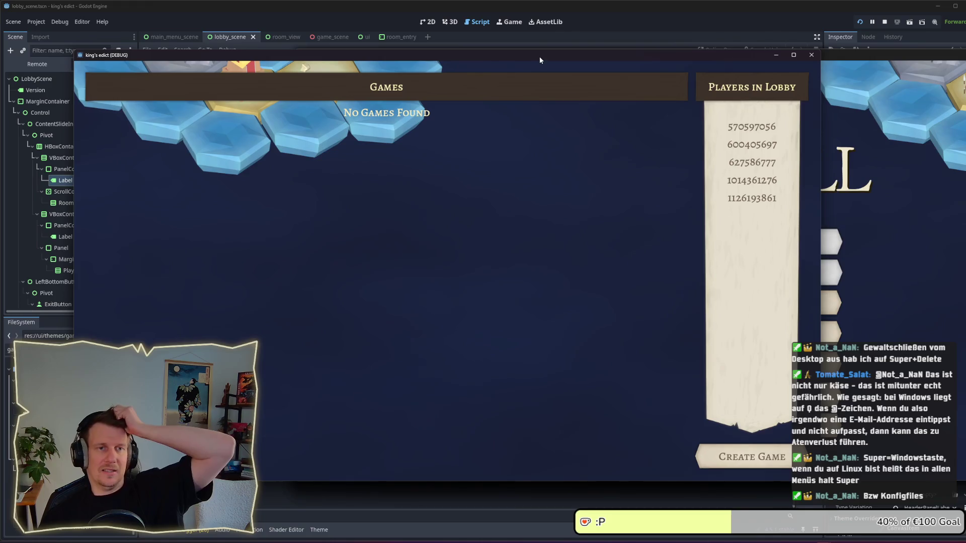
{"action": "left_click_drag", "start_coordinate": [539, 60], "coordinate": [534, 39]}
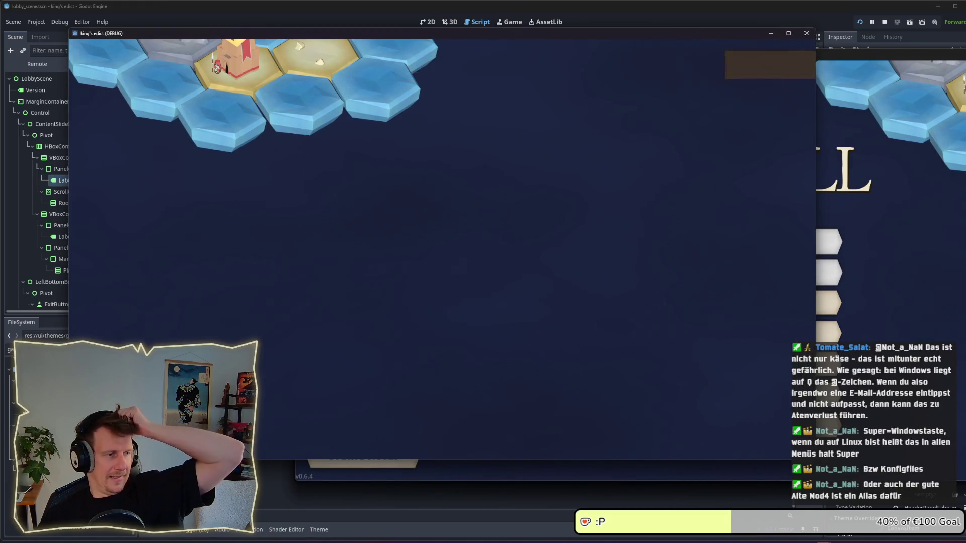
{"action": "left_click", "coordinate": [478, 284]}
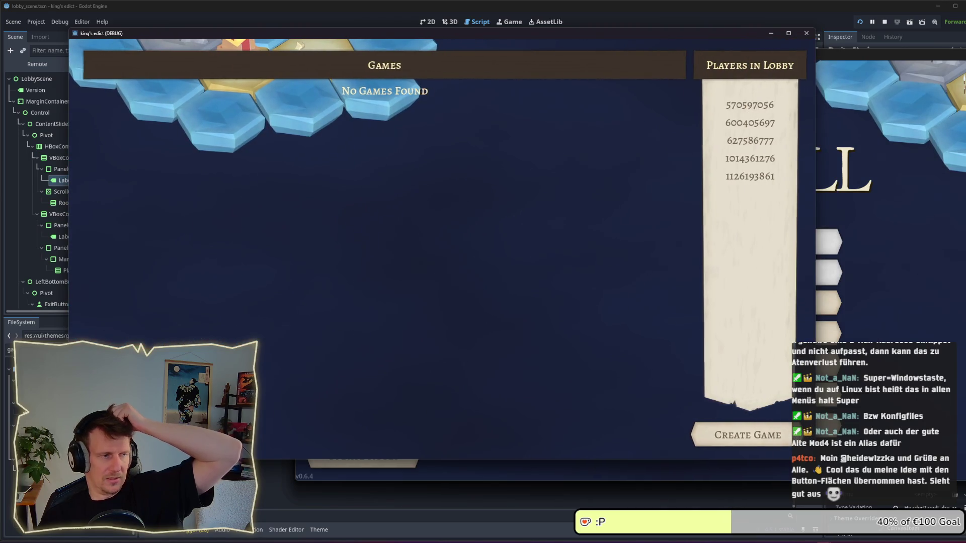
{"action": "left_click", "coordinate": [499, 286]}
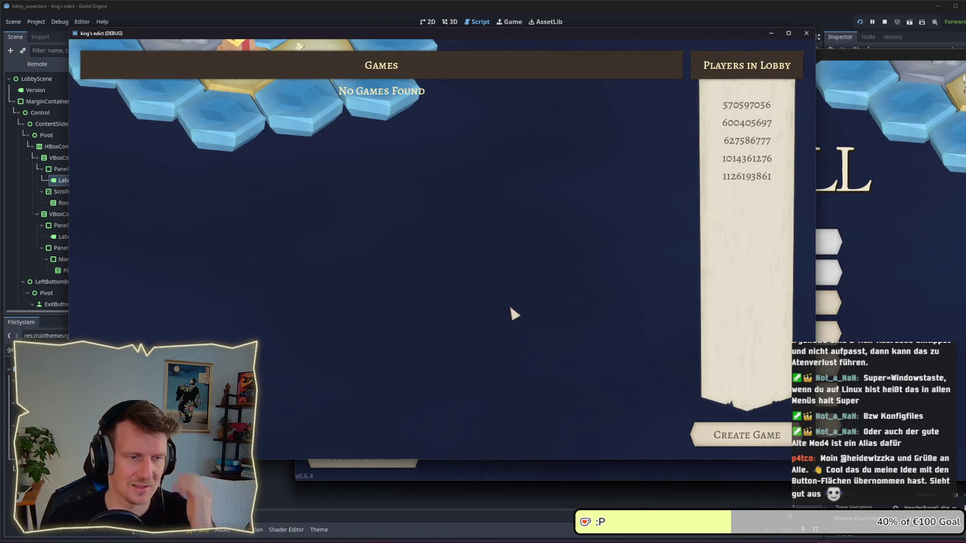
{"action": "key", "text": "Escape"}
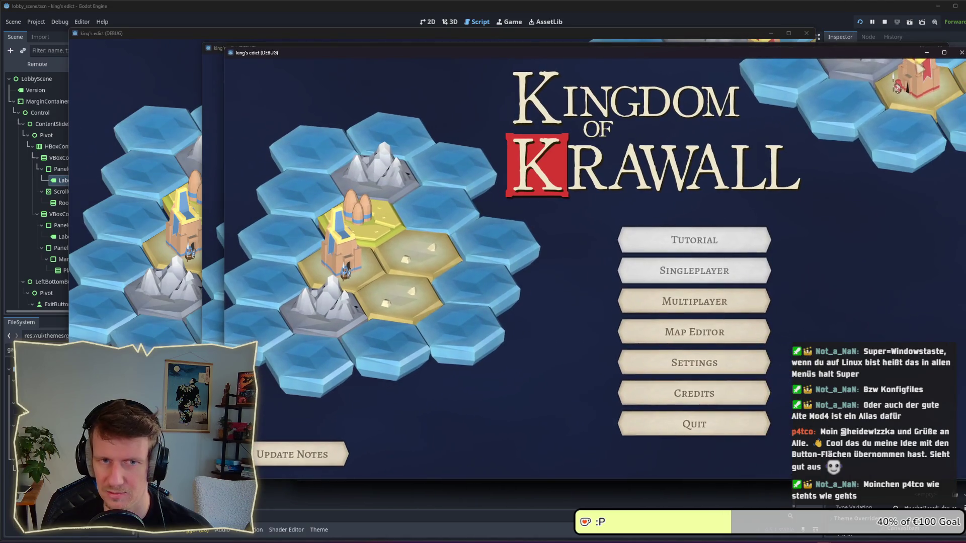
- Create a game room in one instance and join open rooms from the other instances
{"action": "left_click", "coordinate": [654, 299]}
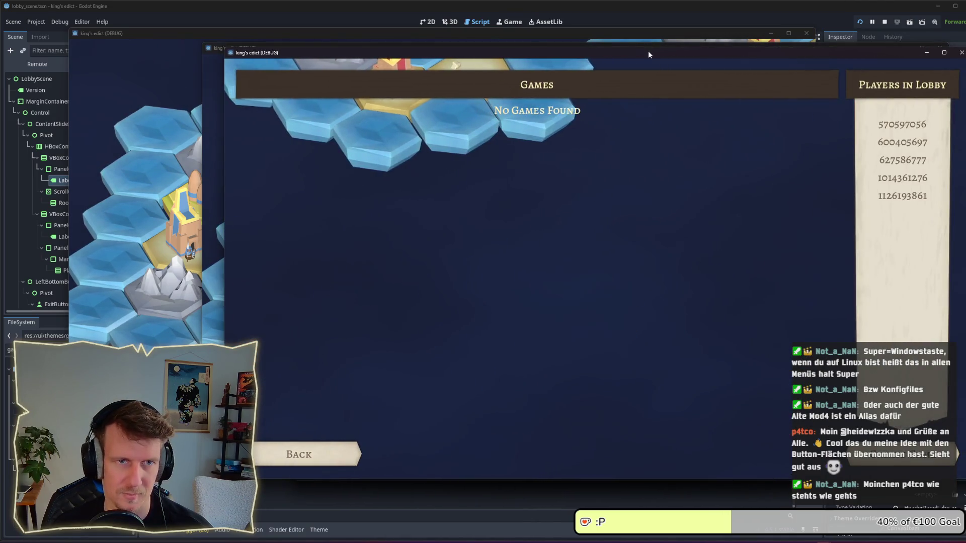
{"action": "left_click_drag", "start_coordinate": [648, 50], "coordinate": [479, 59]}
{"action": "left_click", "coordinate": [730, 462]}
{"action": "left_click", "coordinate": [883, 336]}
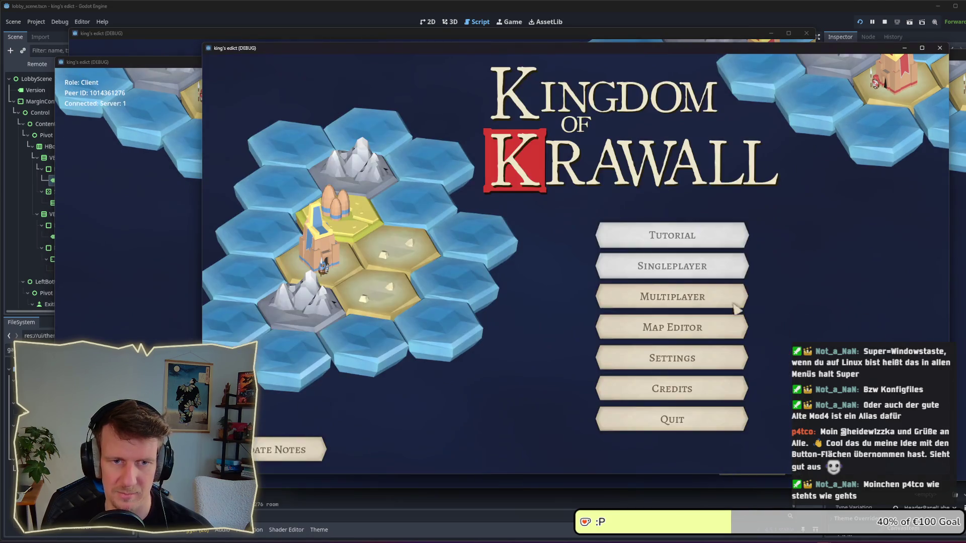
{"action": "left_click", "coordinate": [670, 296]}
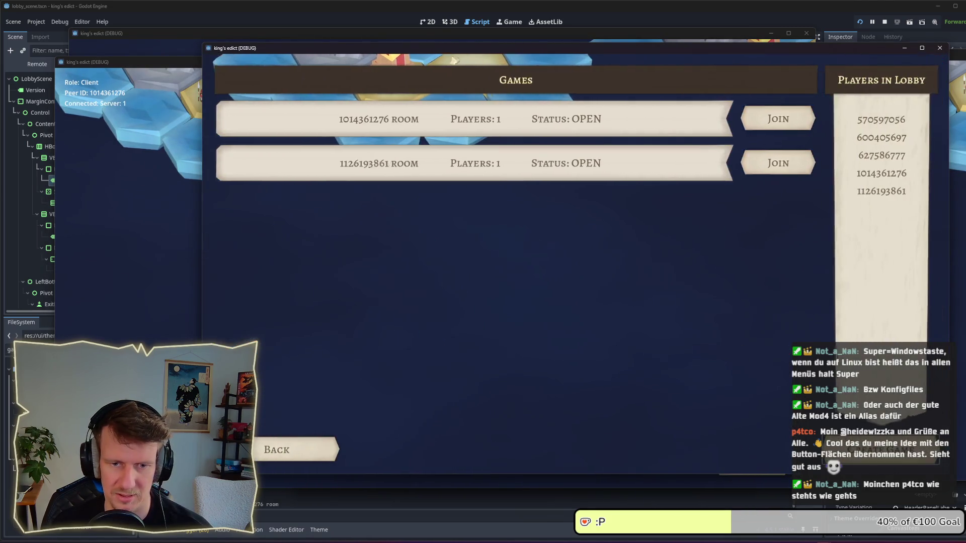
{"action": "left_click", "coordinate": [957, 247]}
{"action": "key", "text": "Return"}
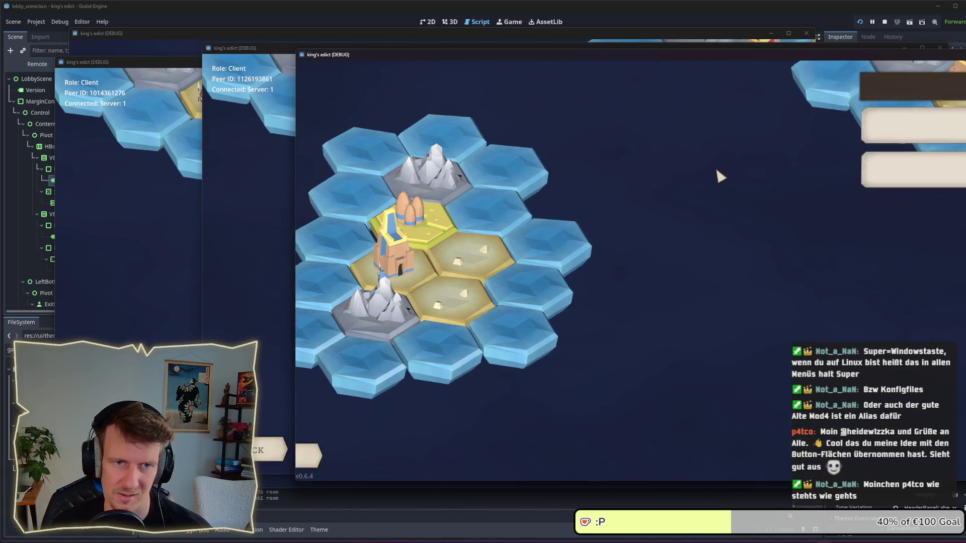
{"action": "left_click", "coordinate": [851, 180]}
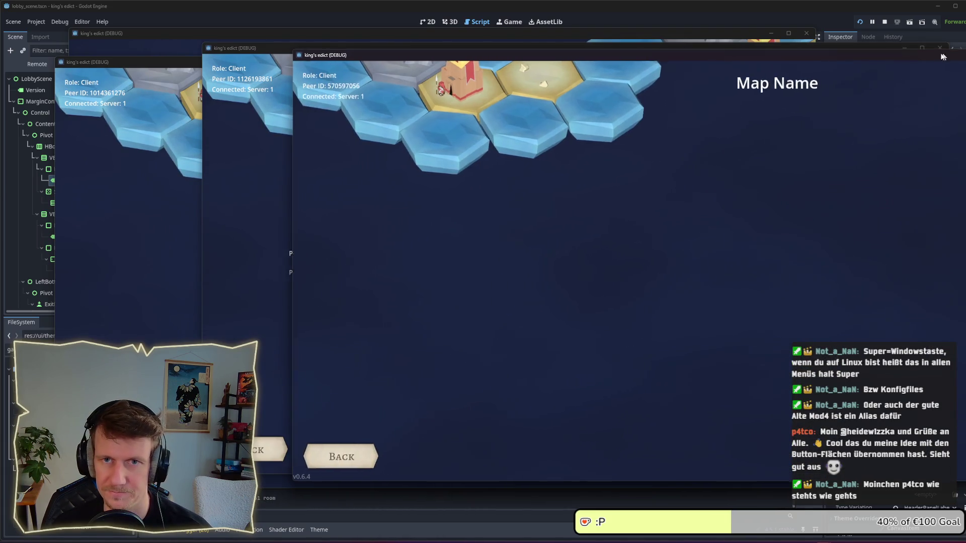
{"action": "left_click", "coordinate": [770, 317]}
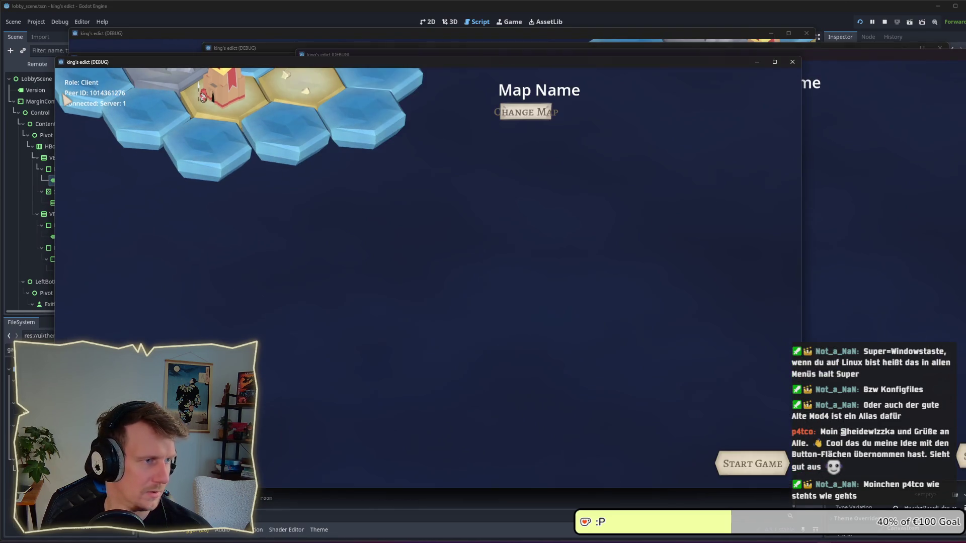
- Rearrange the game windows and return one client from the lobby to the main menu
{"action": "left_click", "coordinate": [257, 31]}
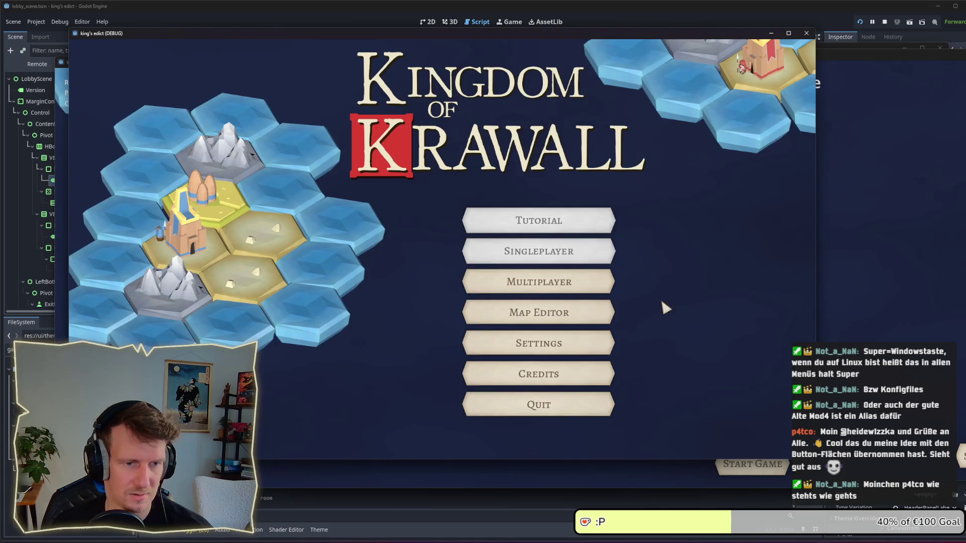
{"action": "key", "text": "Return"}
{"action": "left_click_drag", "start_coordinate": [566, 37], "coordinate": [604, 37]}
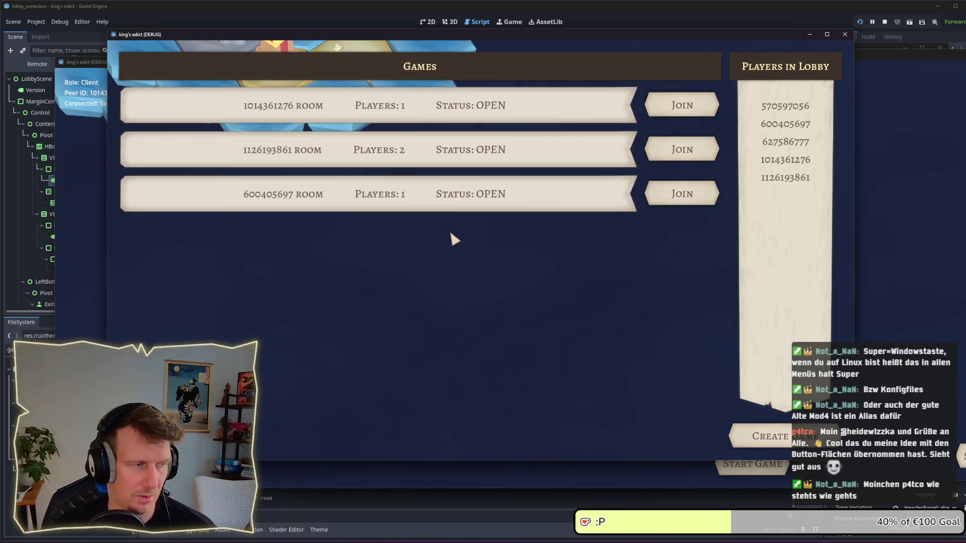
{"action": "left_click_drag", "start_coordinate": [489, 58], "coordinate": [472, 45]}
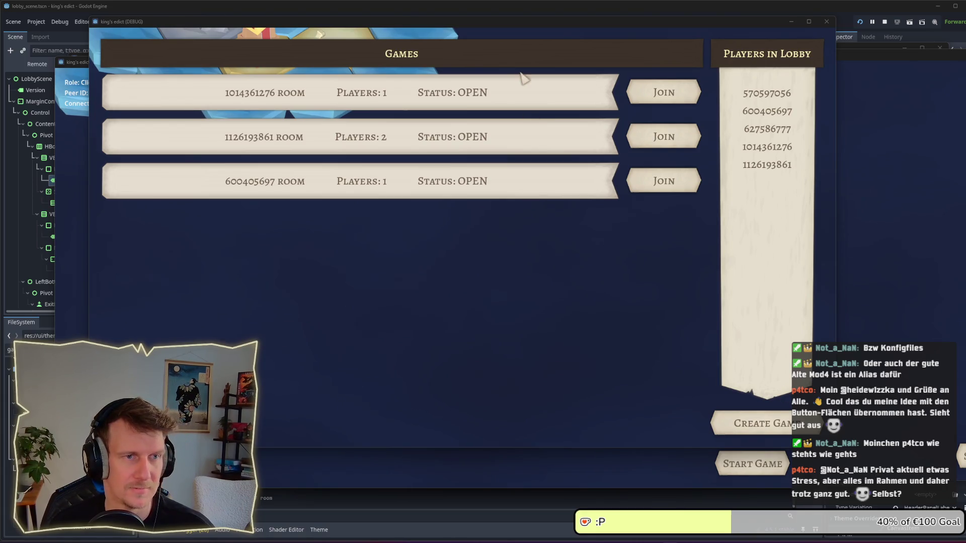
{"action": "left_click_drag", "start_coordinate": [511, 20], "coordinate": [525, 9]}
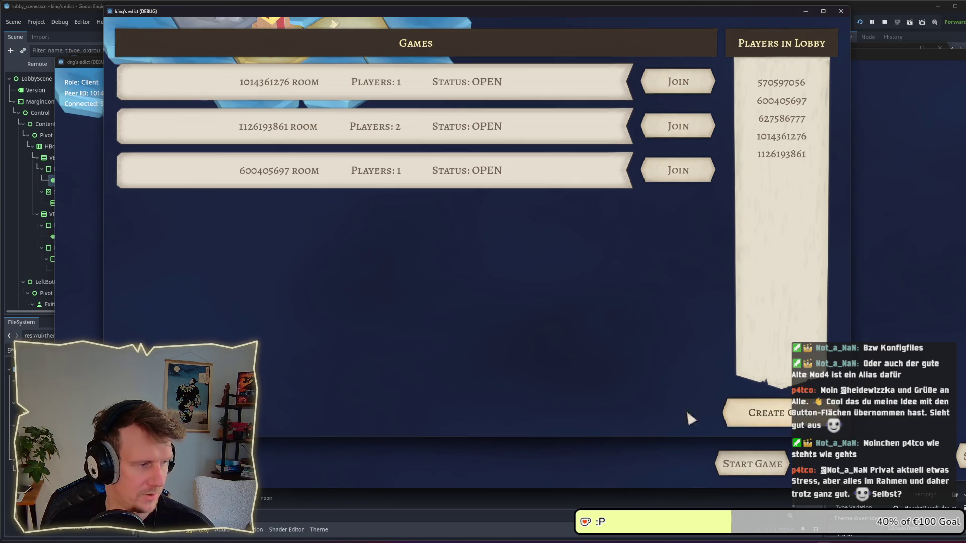
{"action": "left_click", "coordinate": [131, 468]}
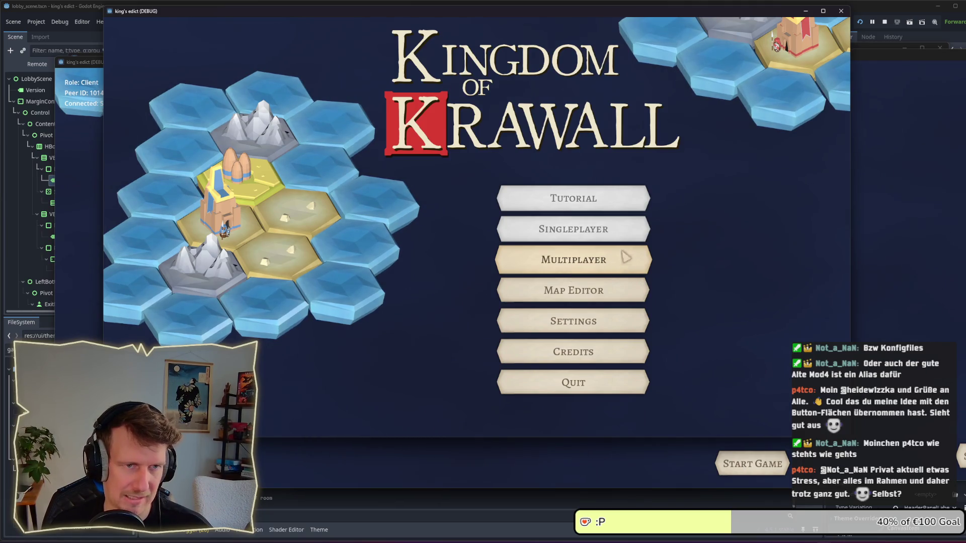
- Check that the lobby, Escape back to the menu, and sound settings open and close correctly
{"action": "left_click", "coordinate": [610, 265]}
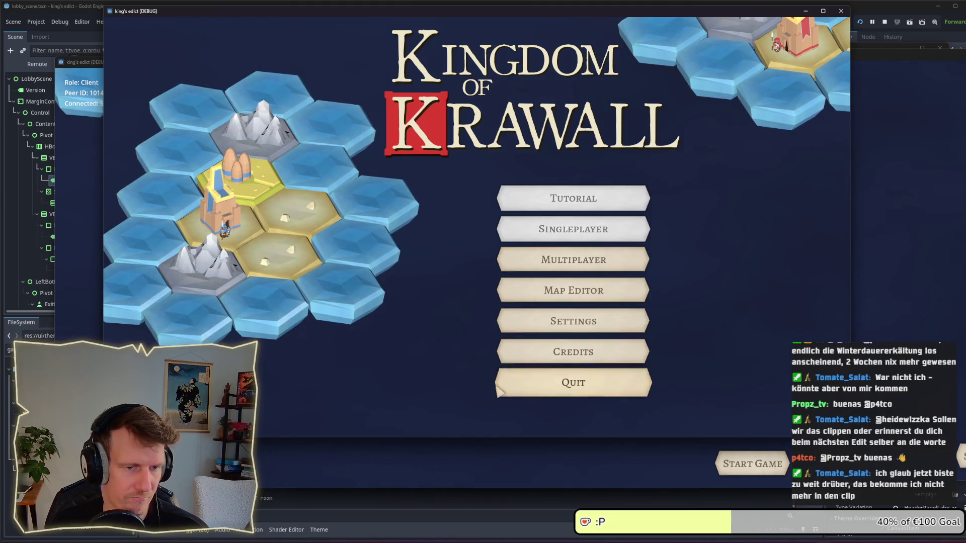
{"action": "left_click", "coordinate": [548, 261]}
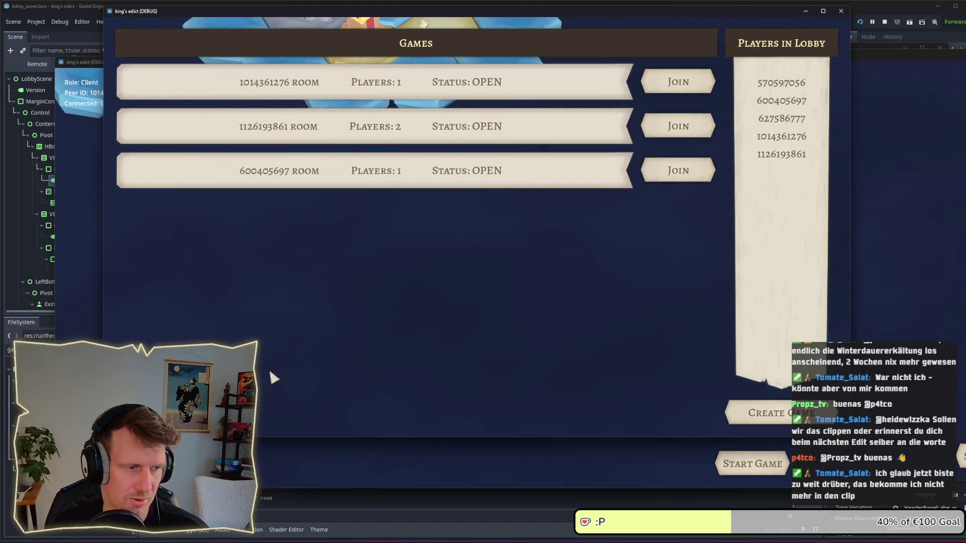
{"action": "key", "text": "Escape"}
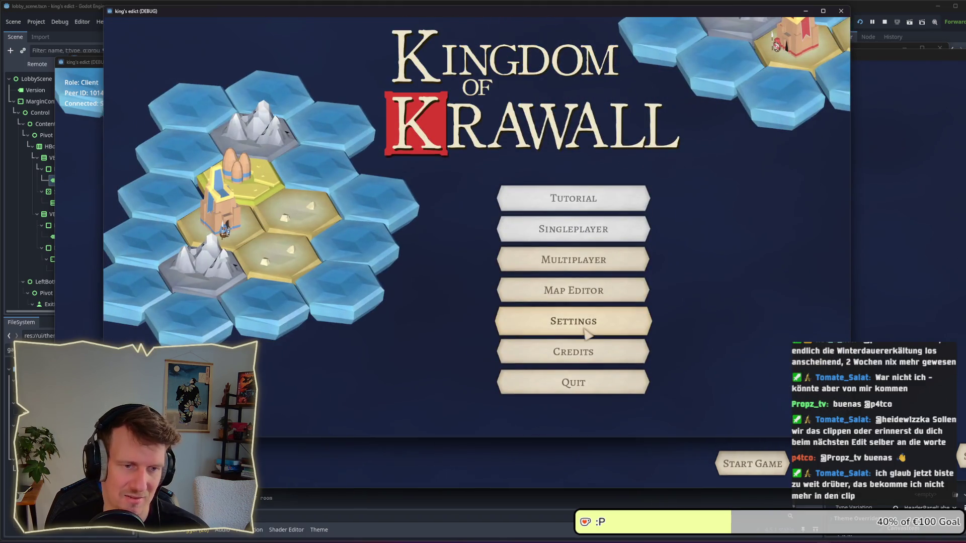
{"action": "left_click", "coordinate": [585, 352]}
{"action": "left_click", "coordinate": [599, 45]}
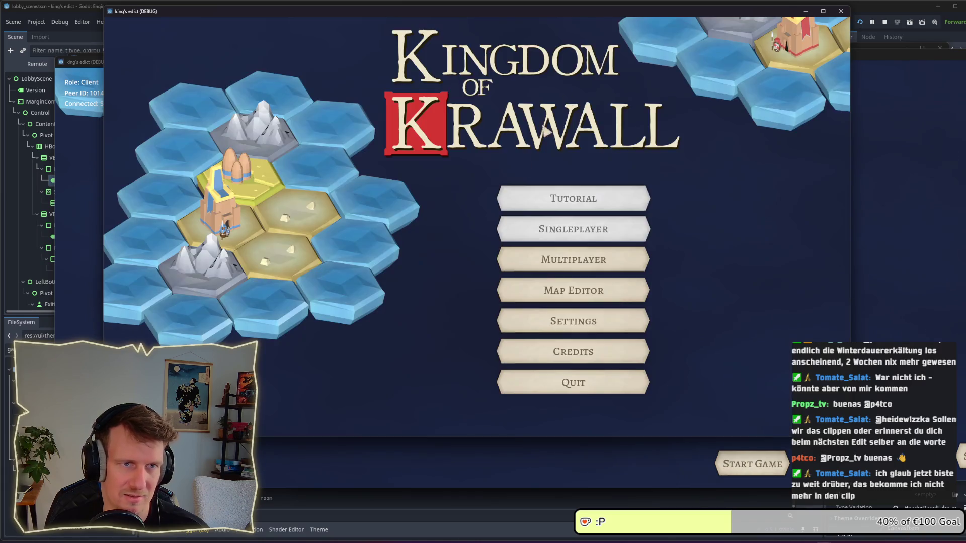
{"action": "left_click", "coordinate": [578, 321]}
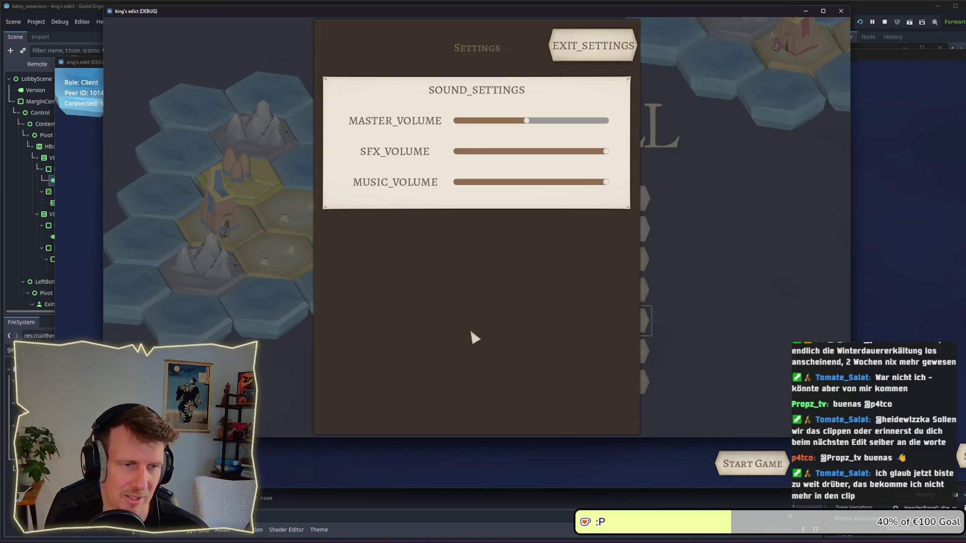
{"action": "left_click", "coordinate": [610, 50]}
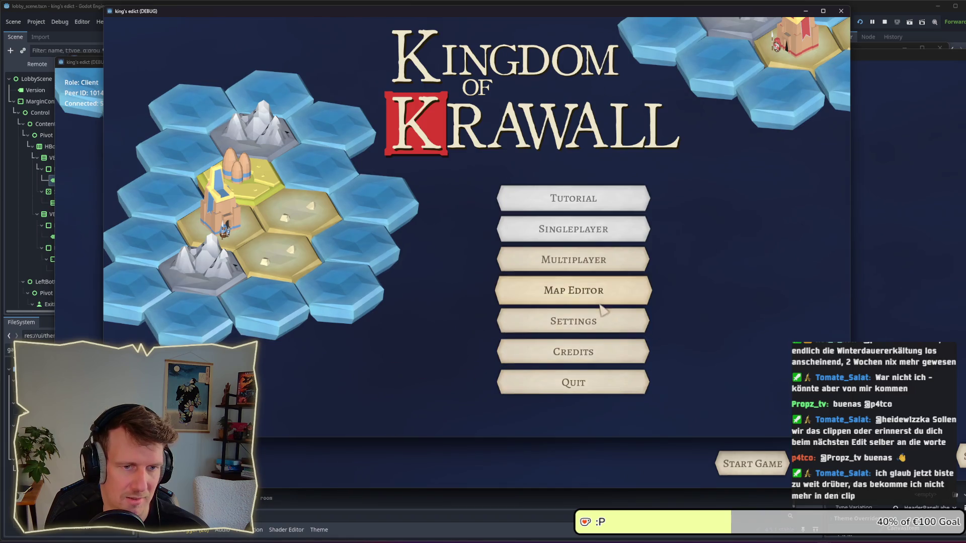
{"action": "left_click", "coordinate": [587, 322]}
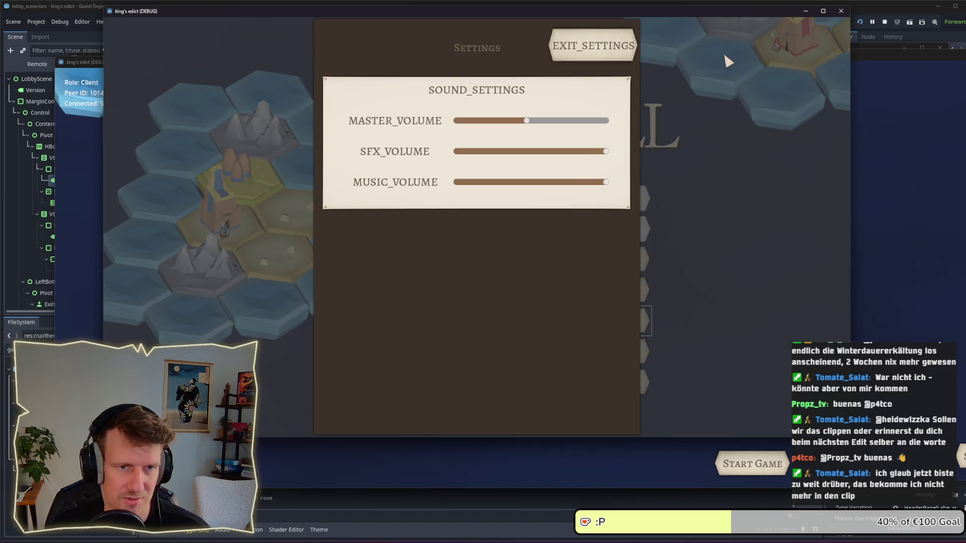
{"action": "left_click", "coordinate": [579, 50]}
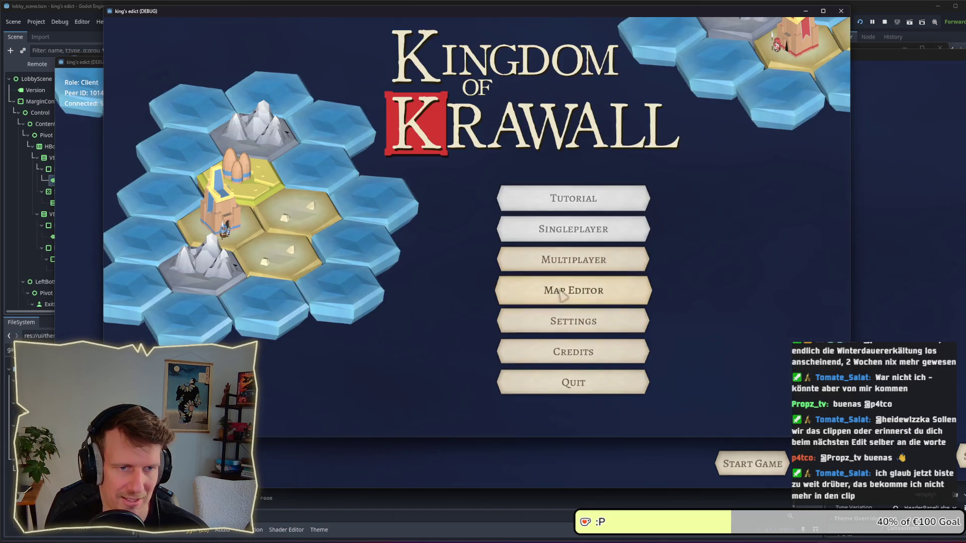
- Close the blank extra game window, then leave and reopen the multiplayer lobby
{"action": "left_click", "coordinate": [572, 261]}
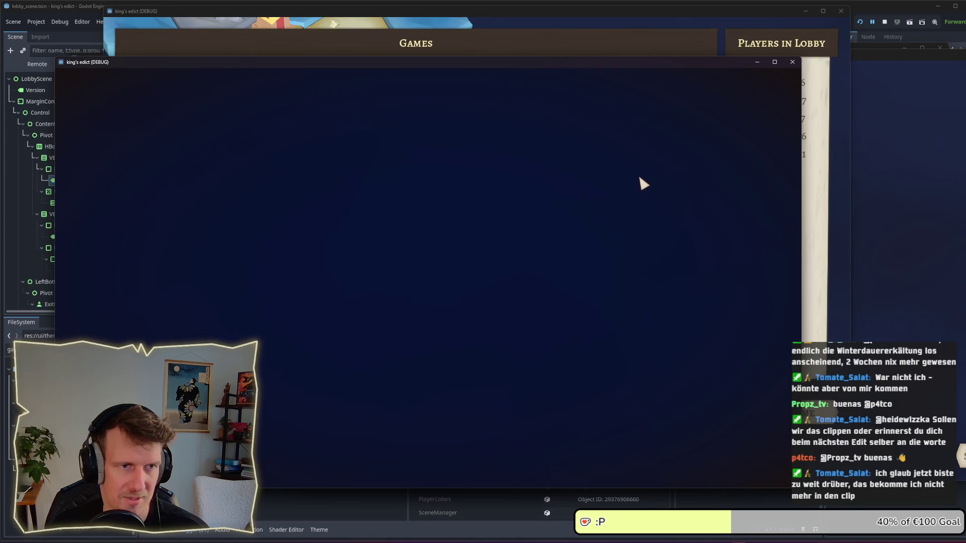
{"action": "mouse_move", "coordinate": [614, 68]}
{"action": "left_mouse_down"}
{"action": "mouse_move", "coordinate": [696, 218]}
{"action": "mouse_move", "coordinate": [632, 84]}
{"action": "left_mouse_up"}
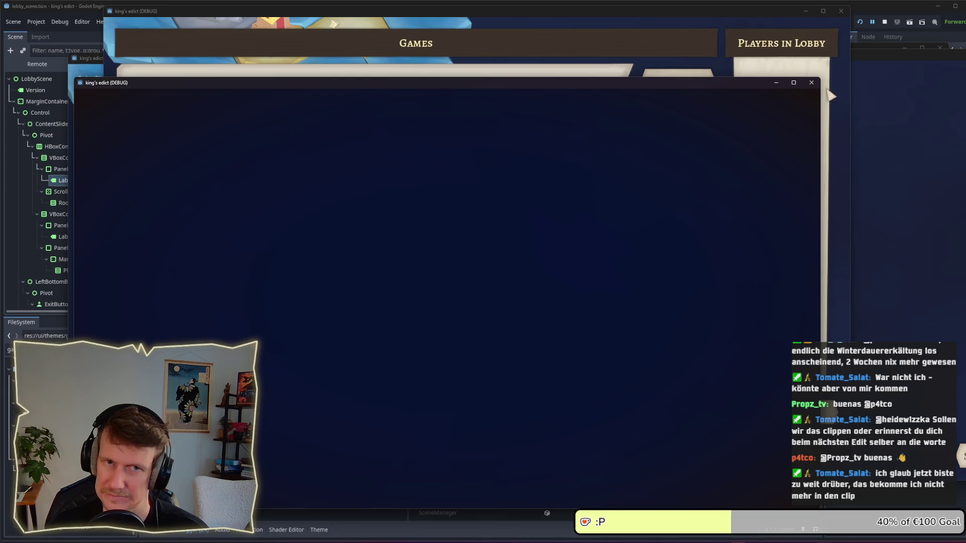
{"action": "left_click", "coordinate": [811, 83]}
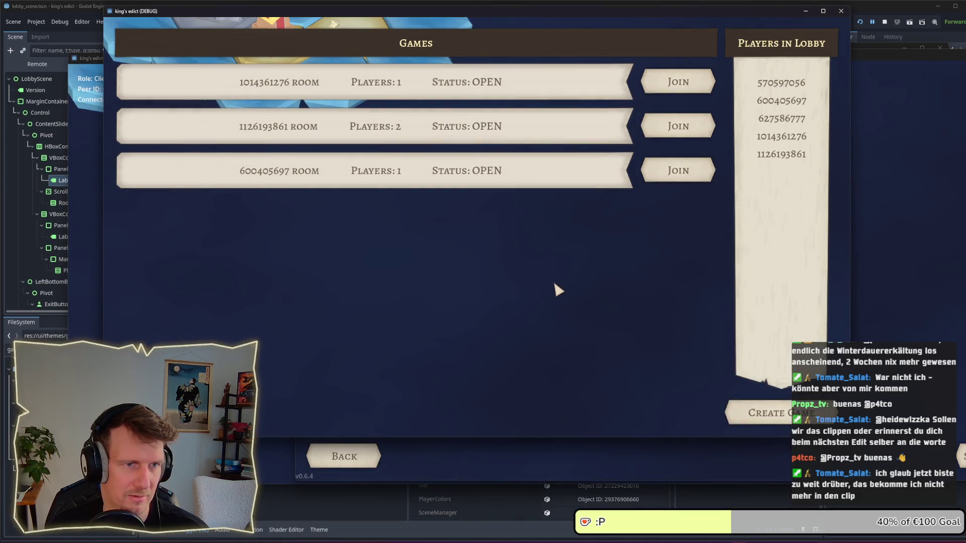
{"action": "left_click", "coordinate": [344, 456]}
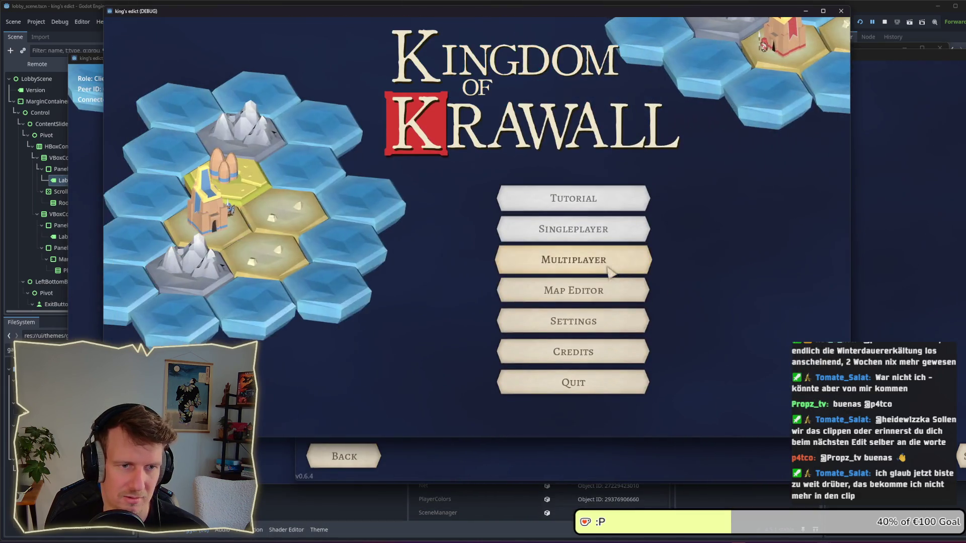
{"action": "left_click", "coordinate": [574, 256]}
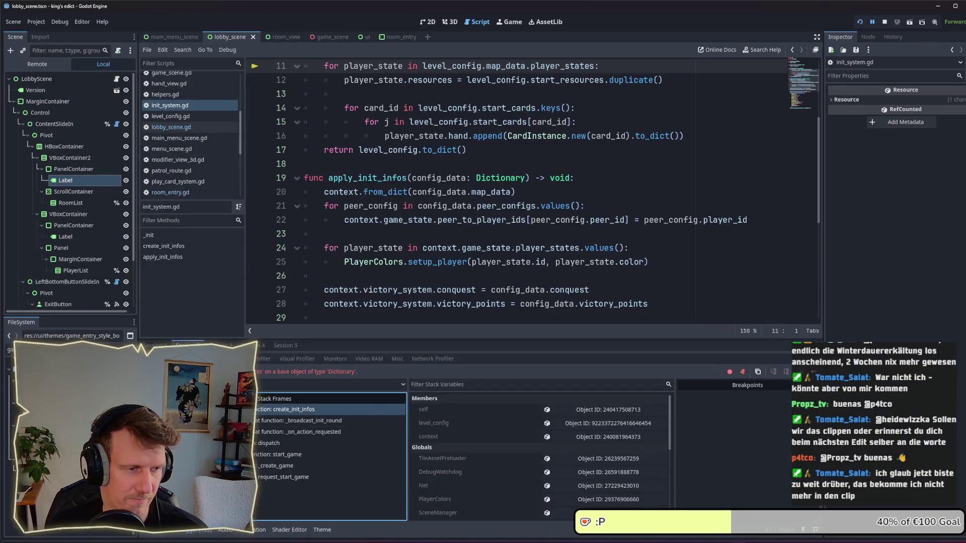
- Show the debugger's error list and stop the running game
{"action": "left_click", "coordinate": [176, 359]}
{"action": "mouse_move", "coordinate": [265, 435]}
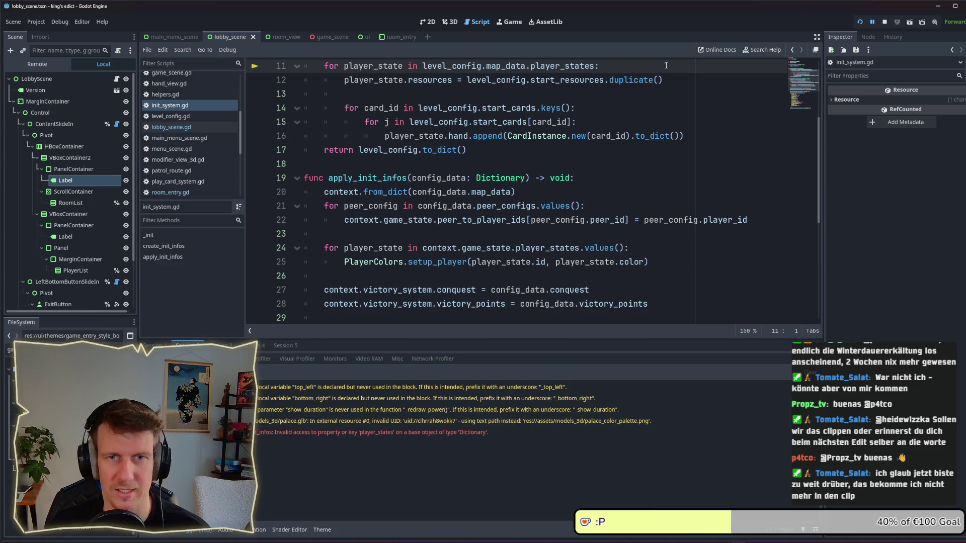
{"action": "left_click", "coordinate": [884, 22]}
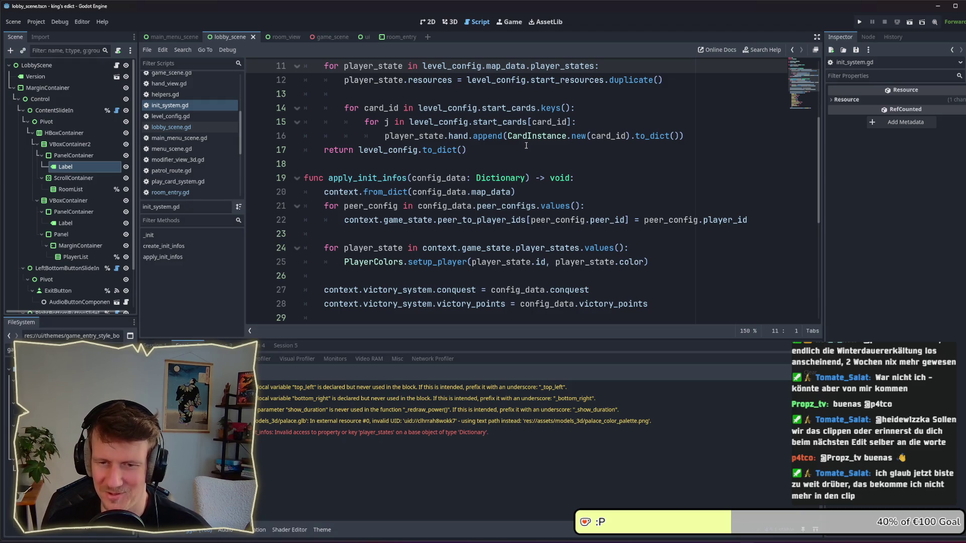
- Rerun the game, create a room from the lobby, stop it, and open the room_entry scene
{"action": "left_click", "coordinate": [859, 22]}
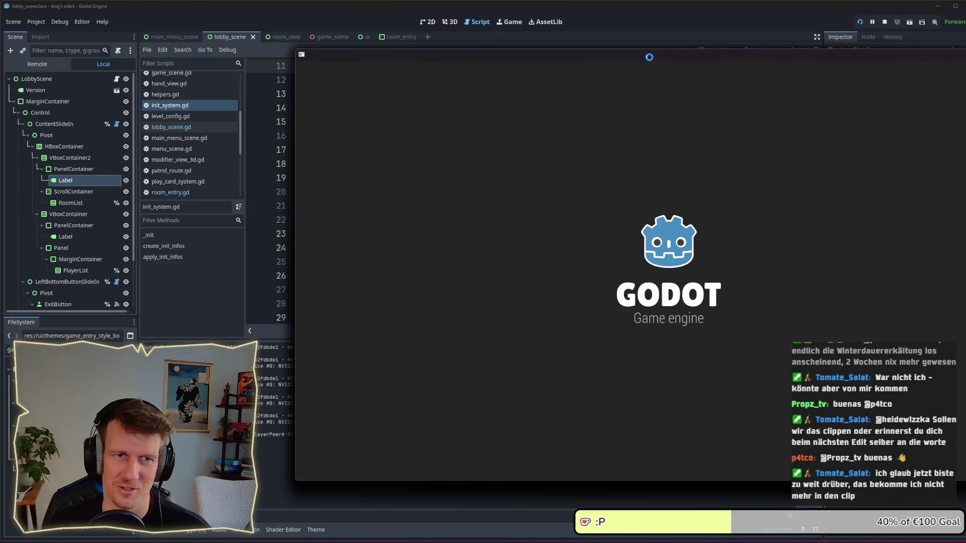
{"action": "left_click_drag", "start_coordinate": [649, 53], "coordinate": [460, 49]}
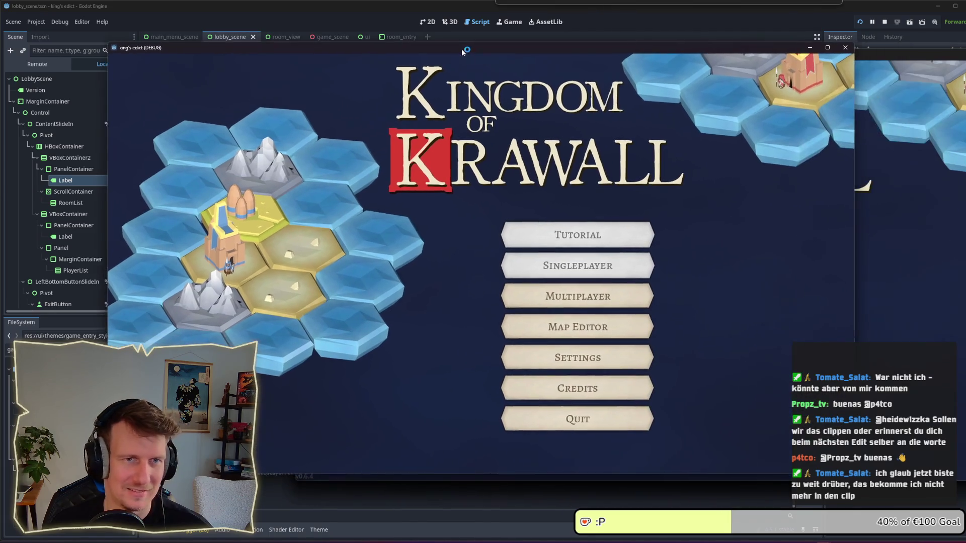
{"action": "left_click", "coordinate": [579, 293]}
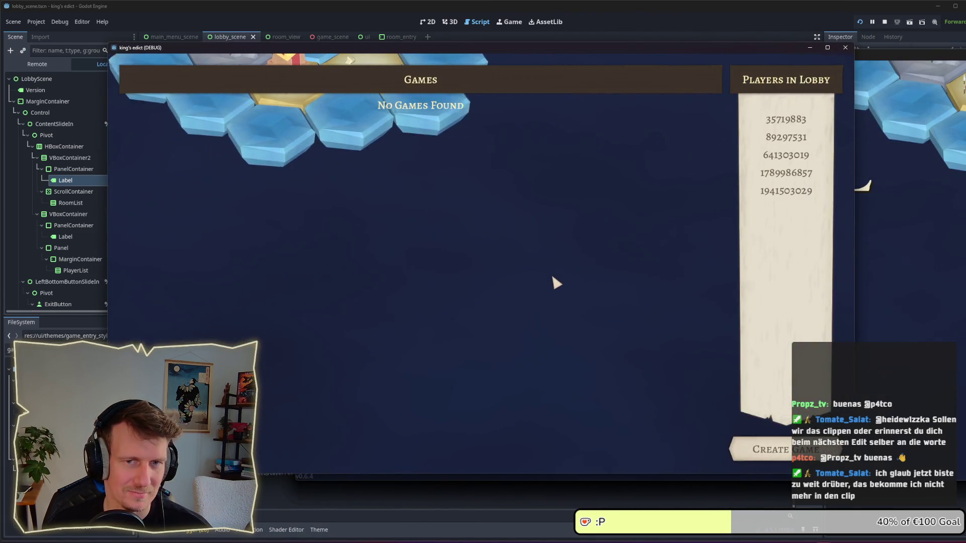
{"action": "left_click", "coordinate": [767, 449]}
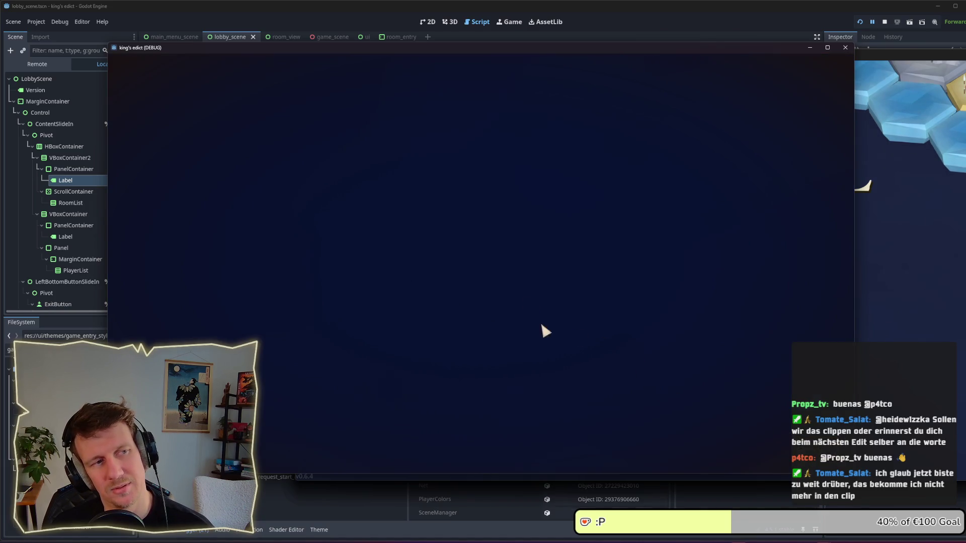
{"action": "left_click", "coordinate": [884, 22]}
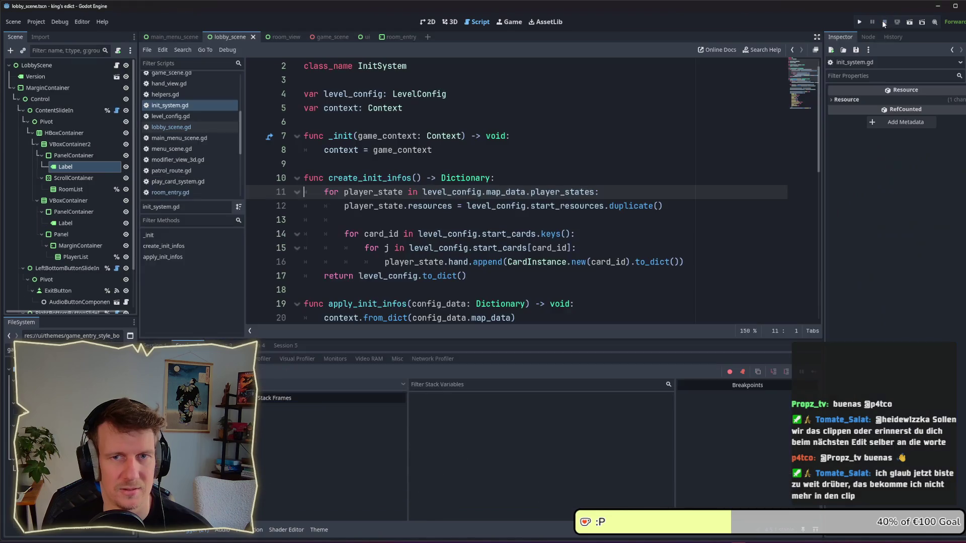
{"action": "left_click", "coordinate": [391, 37]}
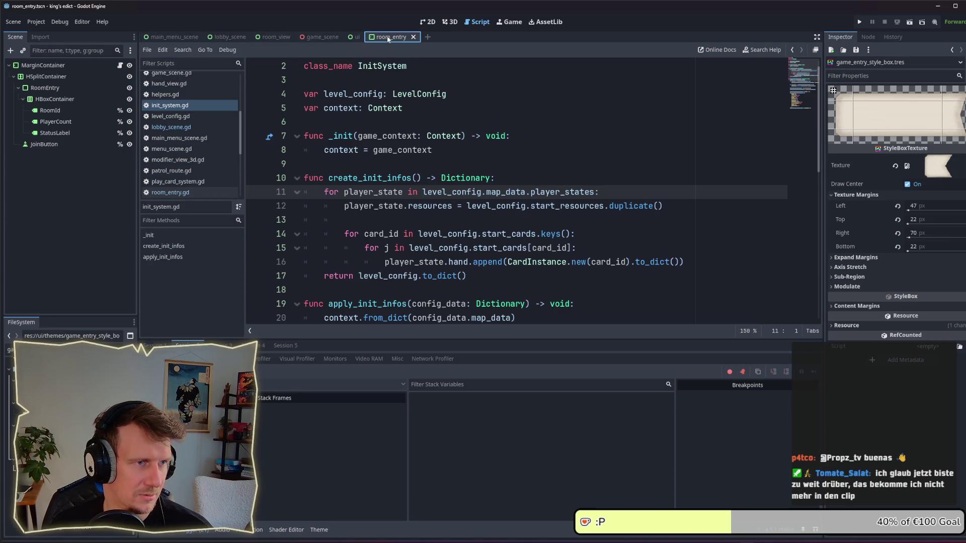
- Tick Disabled on room_view's StartGameButton, save the scene, and run it with F5
{"action": "left_click", "coordinate": [277, 38]}
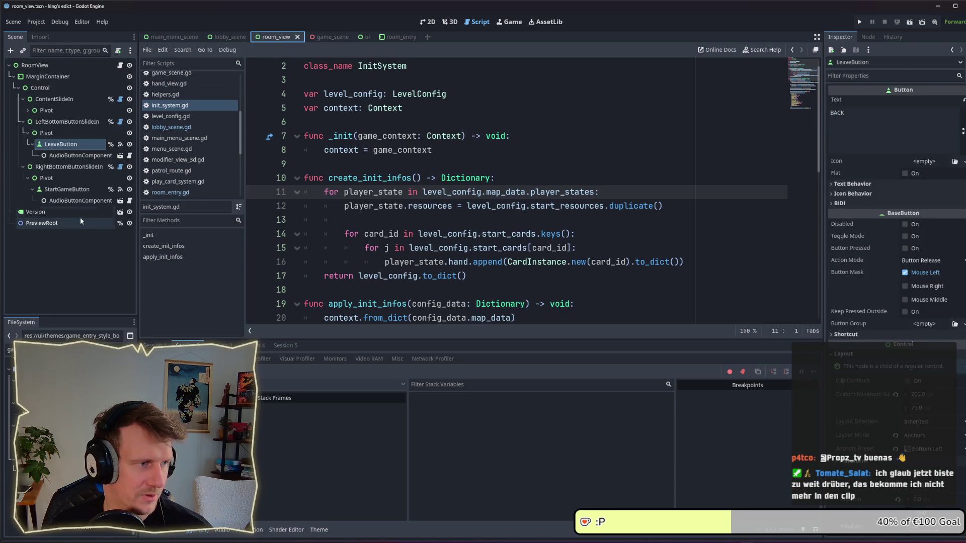
{"action": "left_click", "coordinate": [67, 191]}
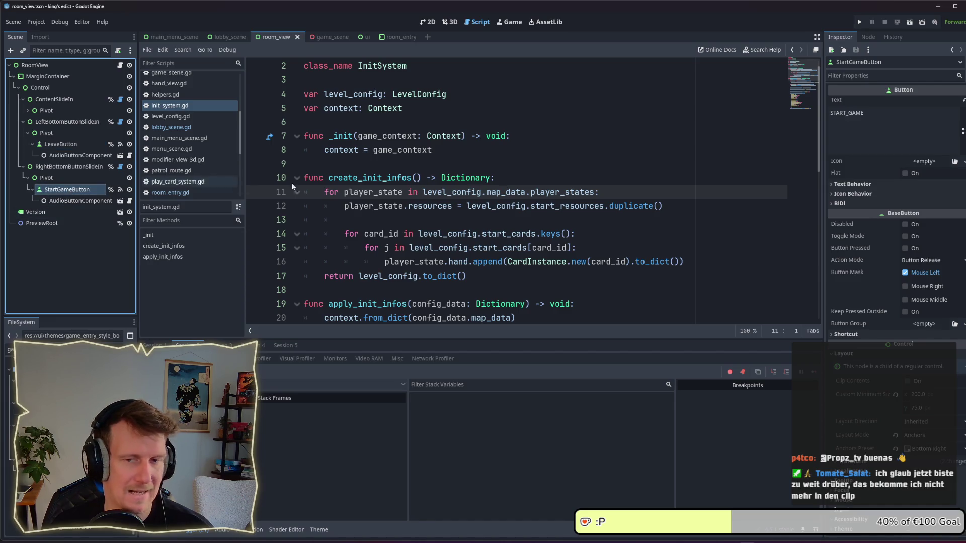
{"action": "left_click", "coordinate": [905, 224]}
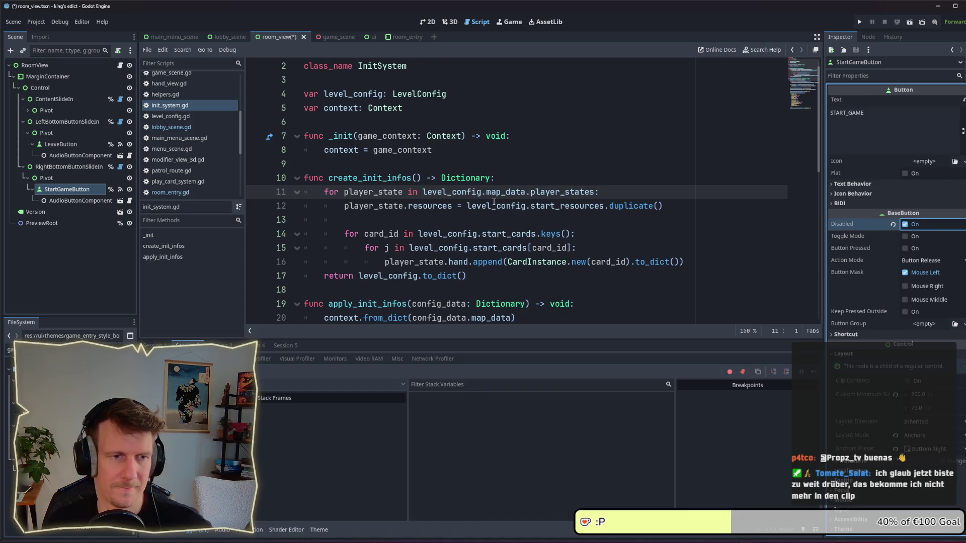
{"action": "key", "text": "ctrl+s"}
{"action": "scroll", "coordinate": [478, 217], "scroll_direction": "down", "scroll_amount": 1}
{"action": "key", "text": "F5"}
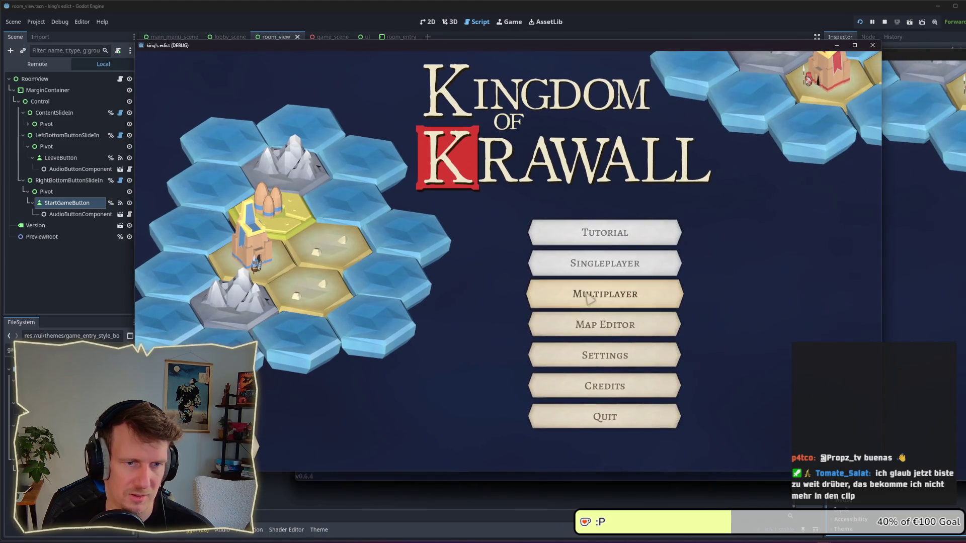
- Create a room on i_know_this_place.map, then pick and clear start position 0
{"action": "left_click", "coordinate": [589, 297]}
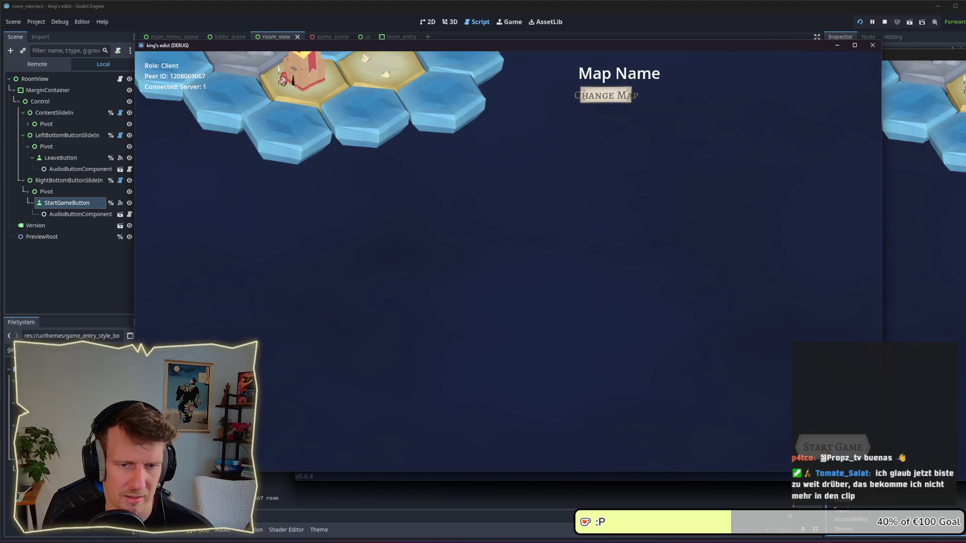
{"action": "left_click", "coordinate": [604, 98]}
{"action": "left_click", "coordinate": [610, 181]}
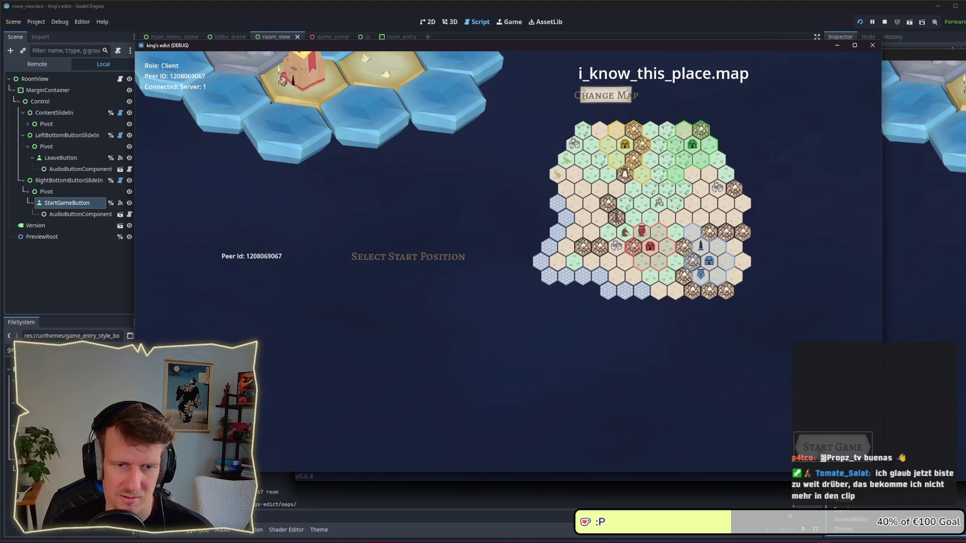
{"action": "left_click", "coordinate": [447, 259]}
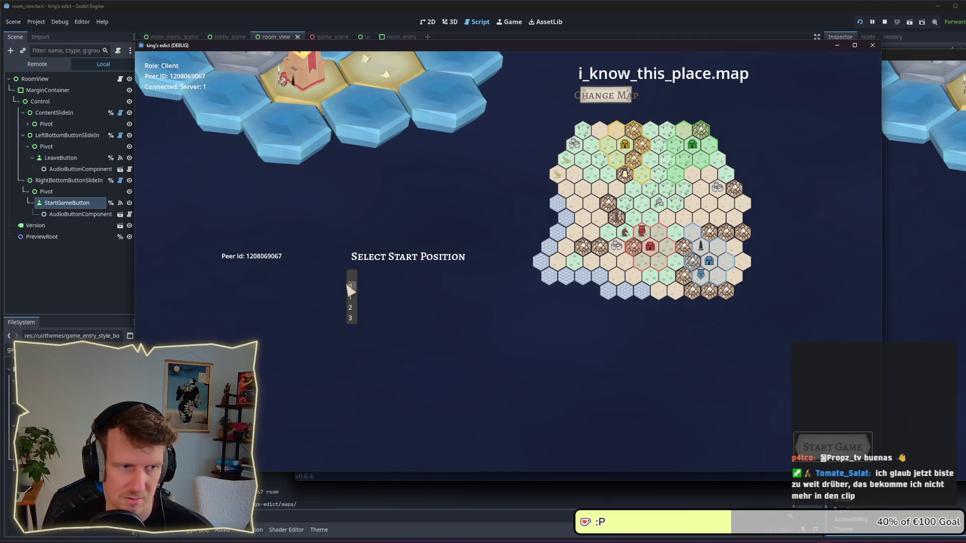
{"action": "left_click", "coordinate": [351, 287]}
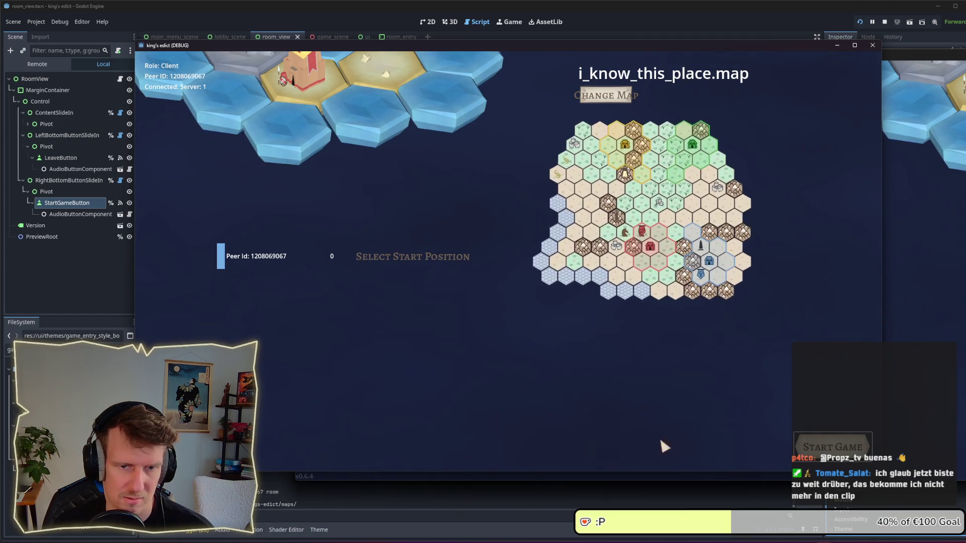
{"action": "left_click", "coordinate": [392, 262]}
{"action": "left_click", "coordinate": [361, 283]}
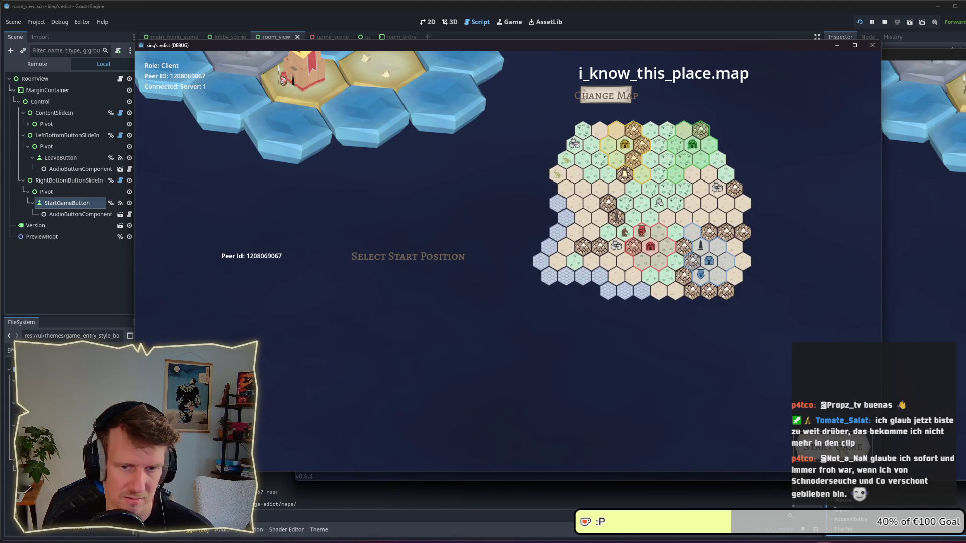
{"action": "left_click", "coordinate": [400, 261]}
- Keep the same map, leave the room, create another, then stop the game
{"action": "left_click", "coordinate": [612, 104]}
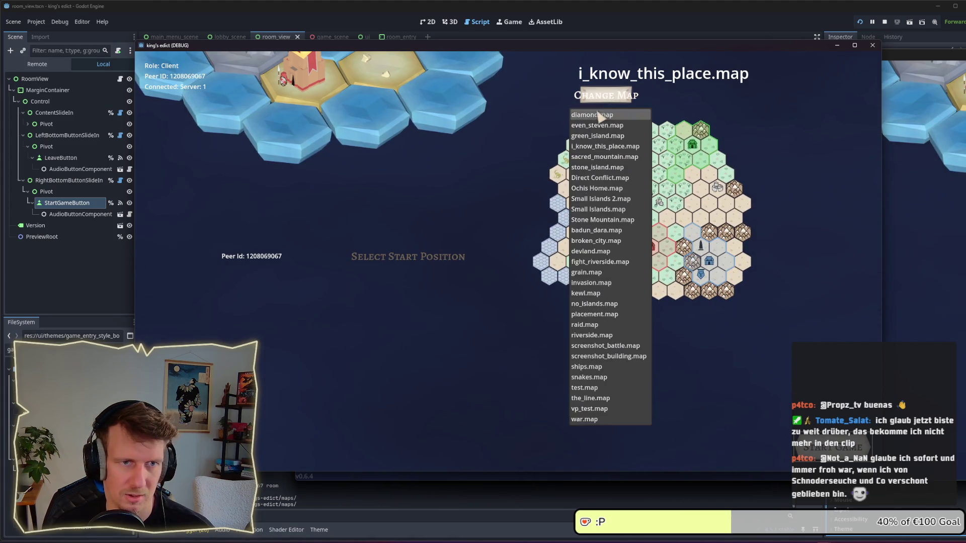
{"action": "left_click", "coordinate": [624, 432]}
{"action": "left_click", "coordinate": [400, 261]}
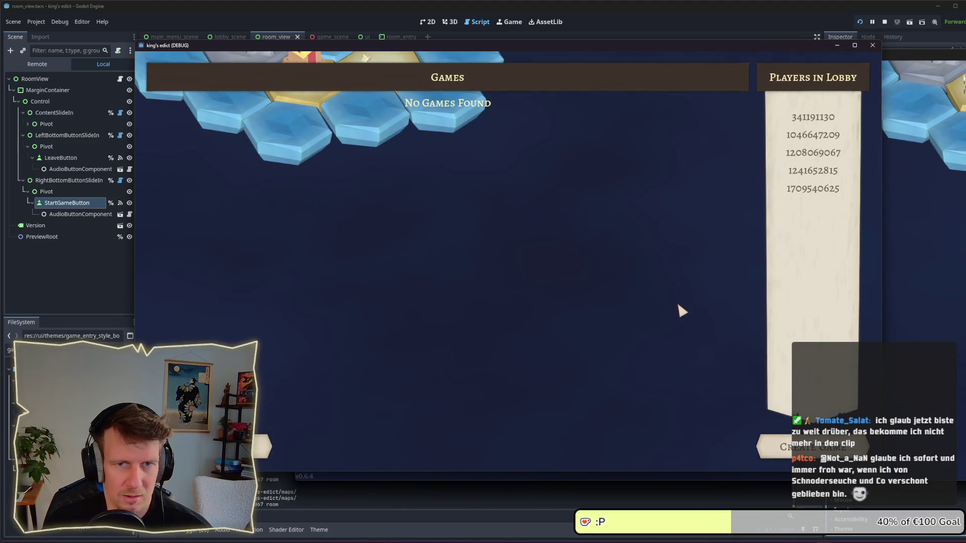
{"action": "left_click", "coordinate": [784, 447]}
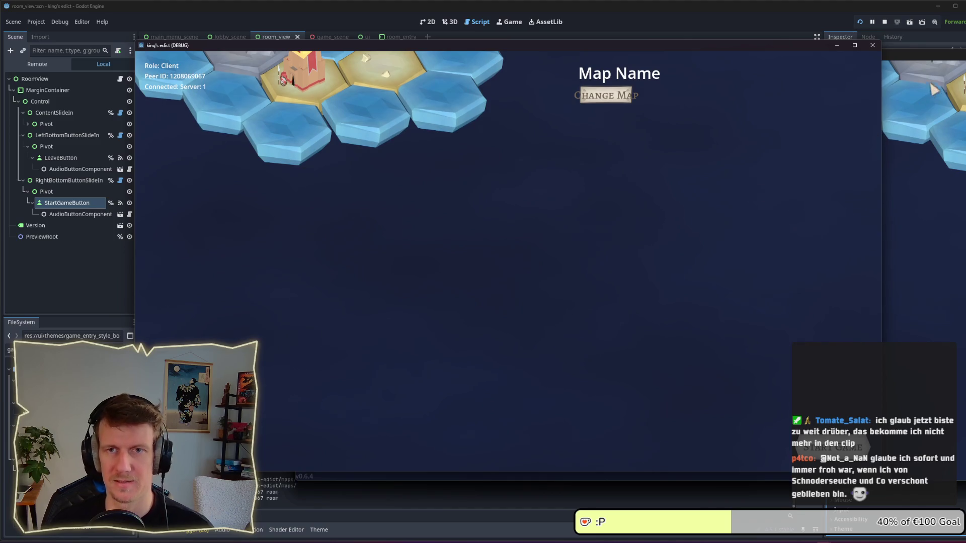
{"action": "left_click", "coordinate": [886, 23]}
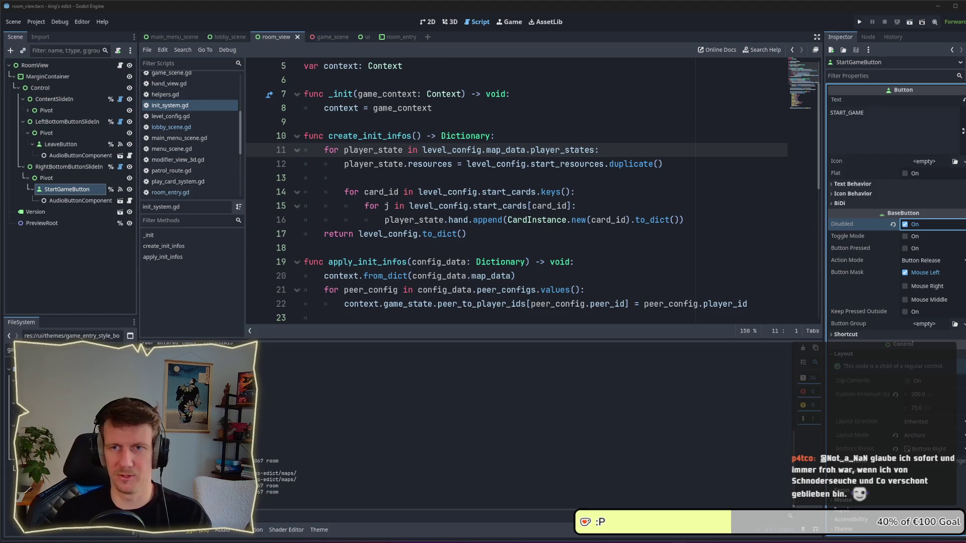
{"action": "mouse_move", "coordinate": [542, 210]}
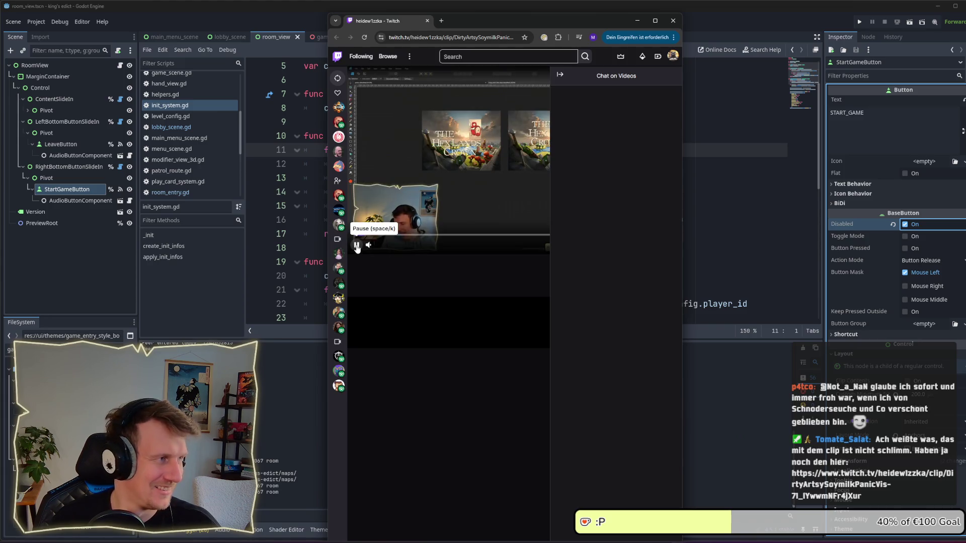
- Pause and resume the Twitch clip, then switch back to the Godot editor
{"action": "left_click", "coordinate": [356, 245]}
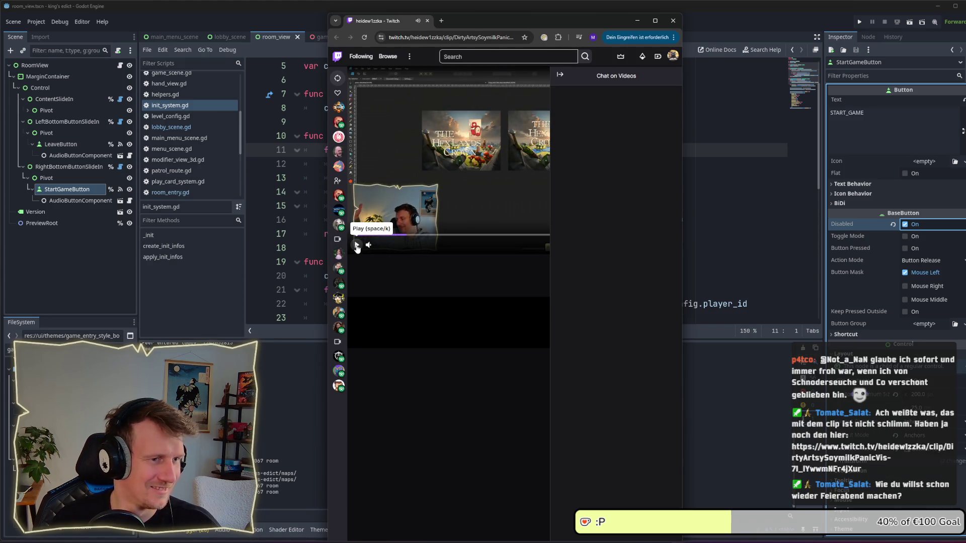
{"action": "left_click", "coordinate": [357, 245]}
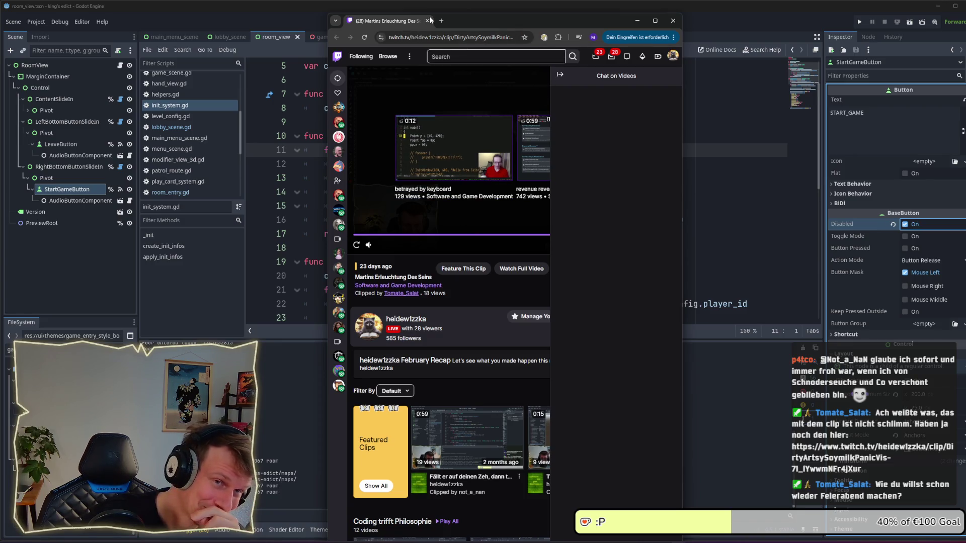
{"action": "key", "text": "alt+Tab"}
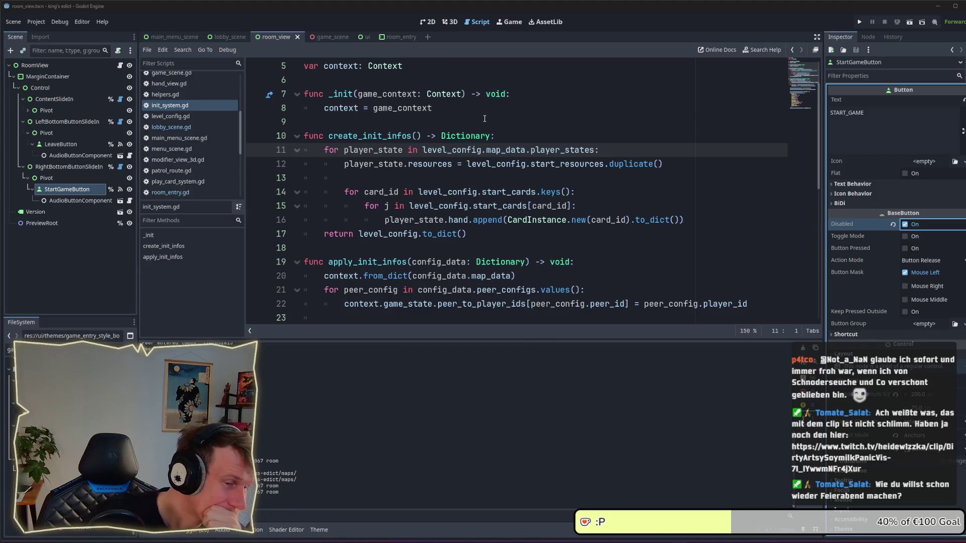